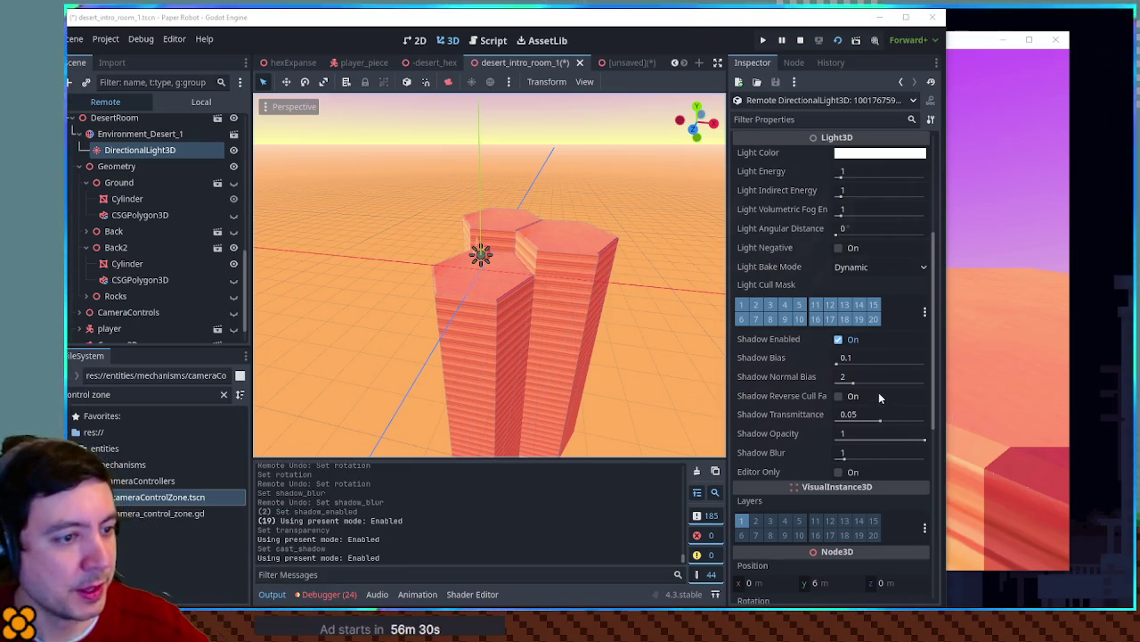
Collapse Ground and CameraControls in the remote scene tree and scroll back up to root
scroll(878, 390, "down", 3)
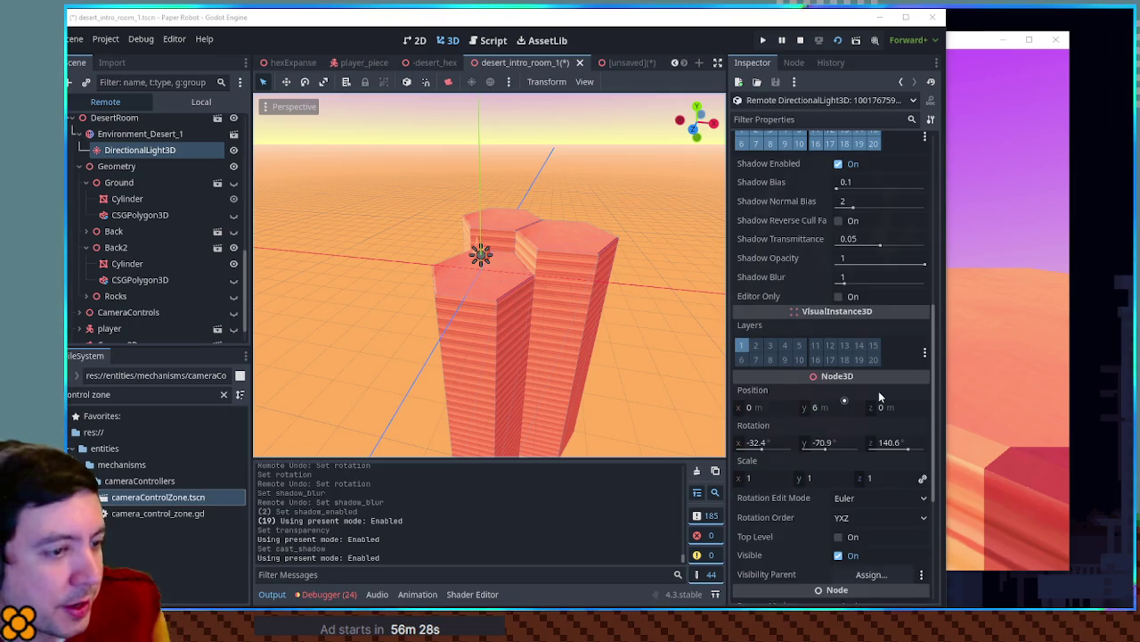
scroll(879, 390, "up", 5)
scroll(882, 375, "up", 2)
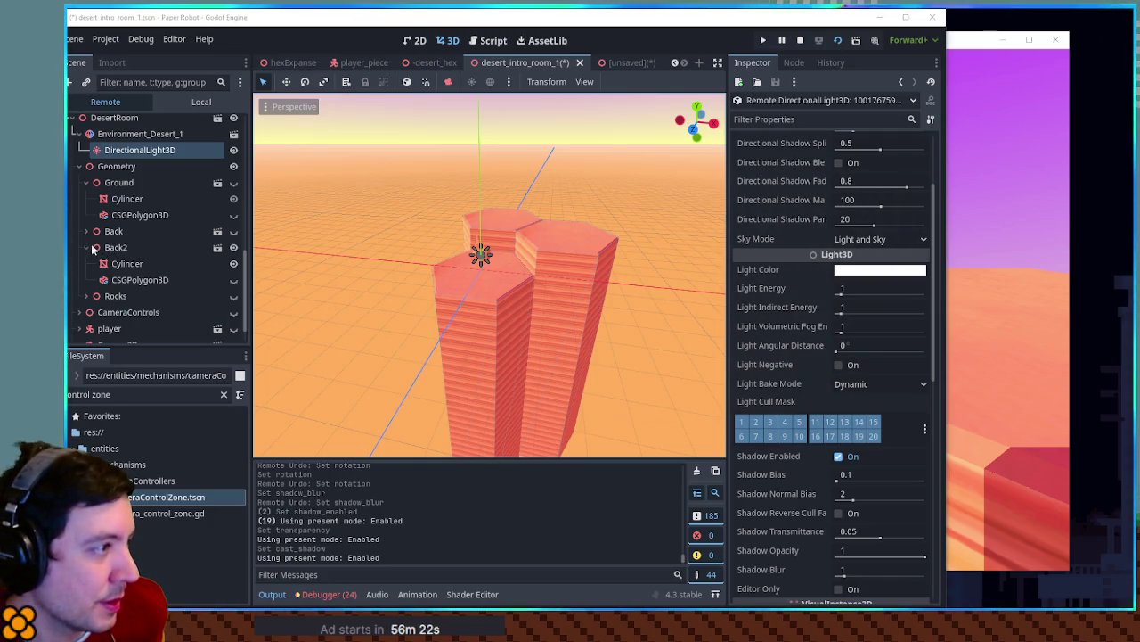
left_click(83, 184)
left_click(84, 183)
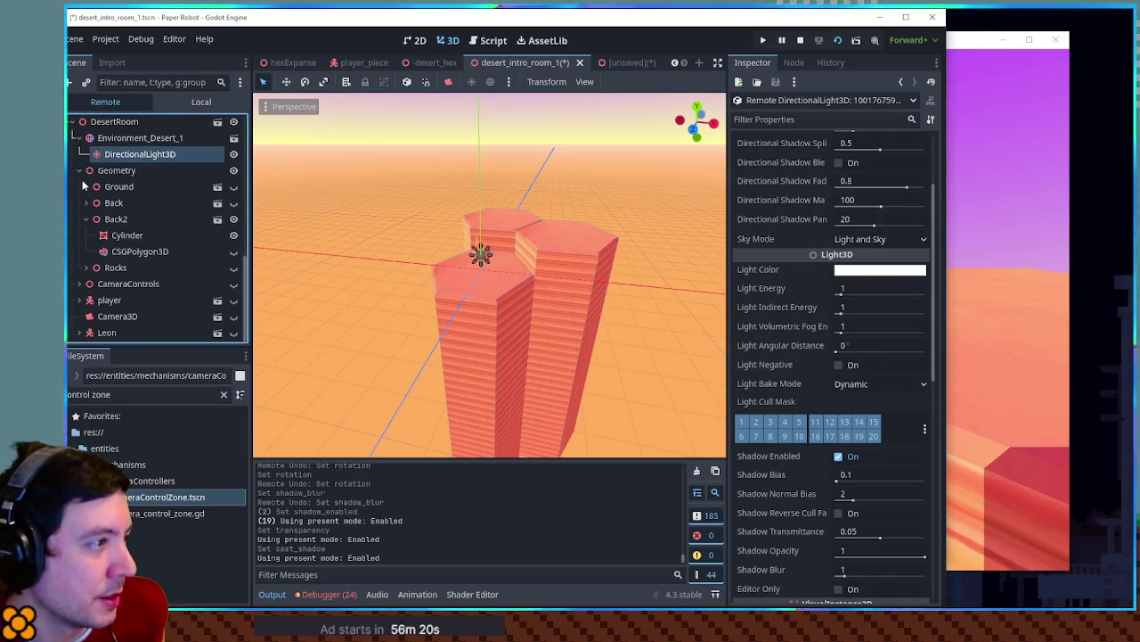
left_click(80, 283)
left_click(79, 285)
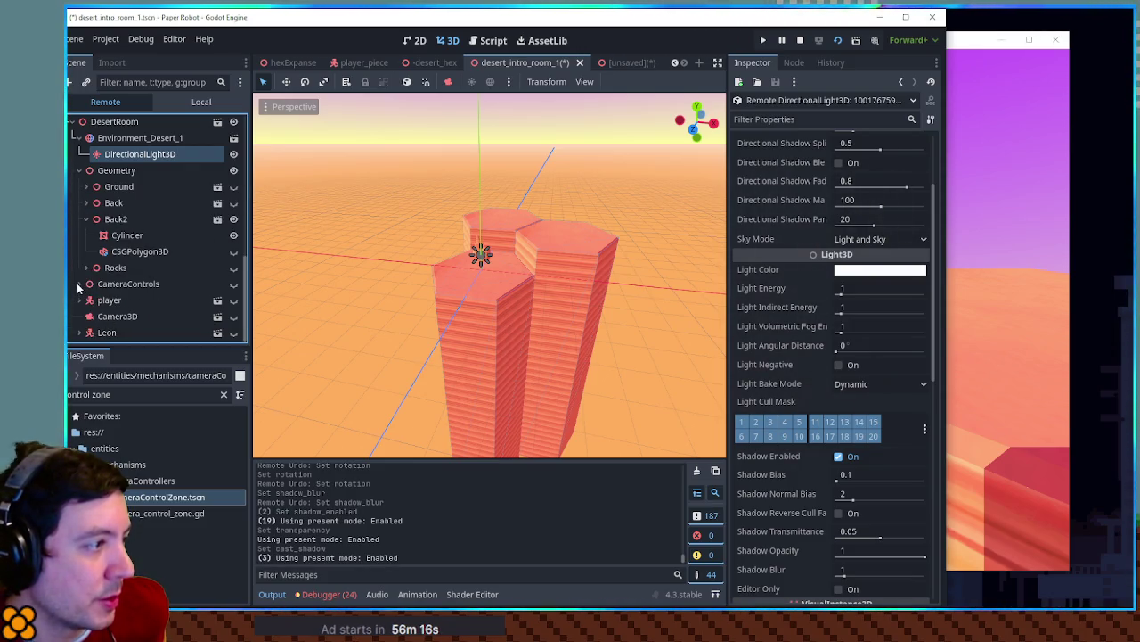
scroll(94, 324, "up", 10)
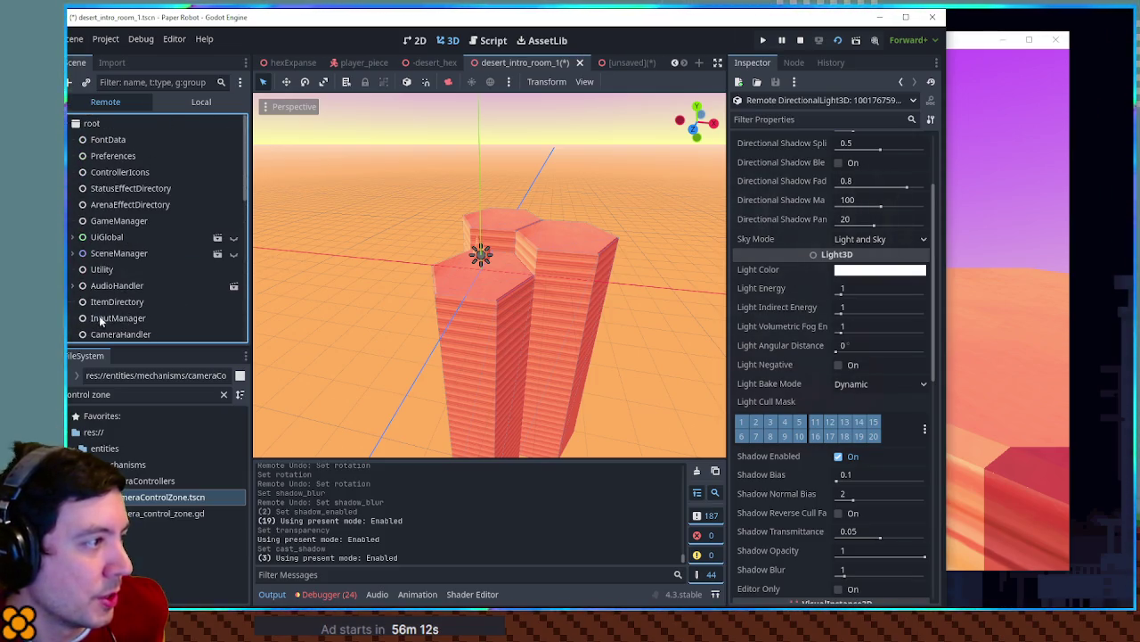
left_click(73, 285)
scroll(86, 289, "down", 4)
scroll(80, 277, "up", 3)
left_click(72, 258)
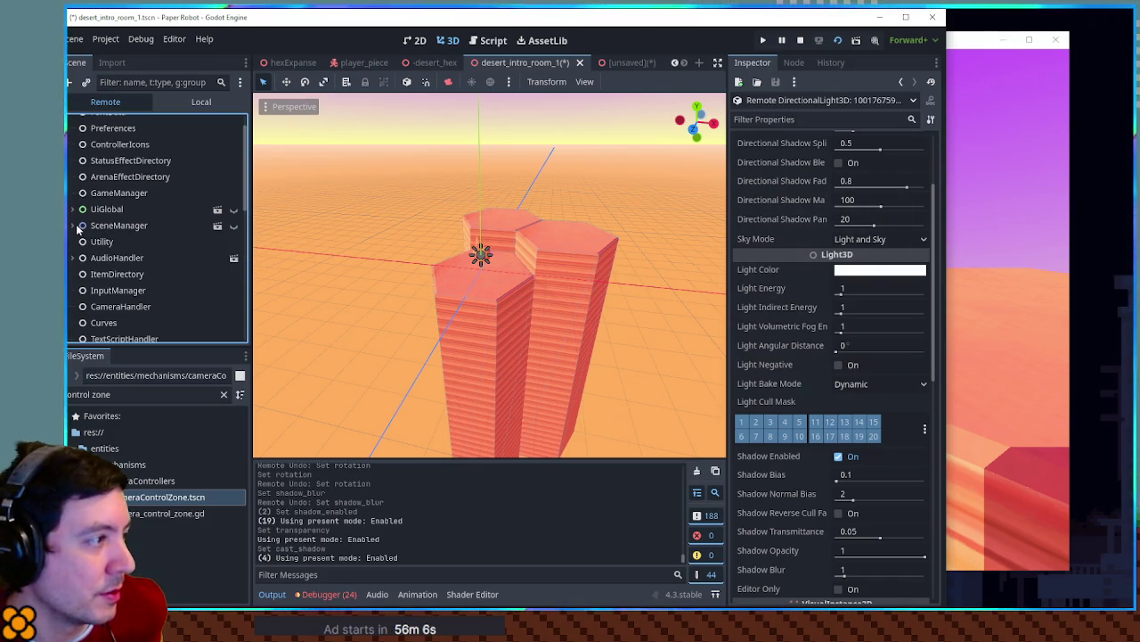
left_click(73, 226)
scroll(69, 232, "down", 2)
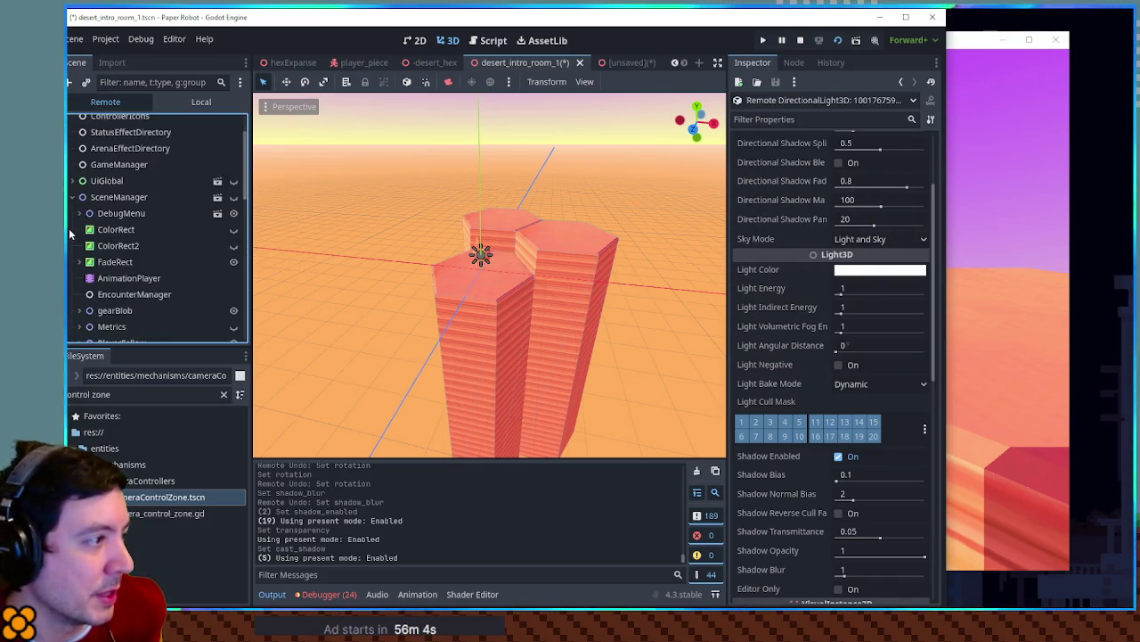
scroll(131, 293, "down", 2)
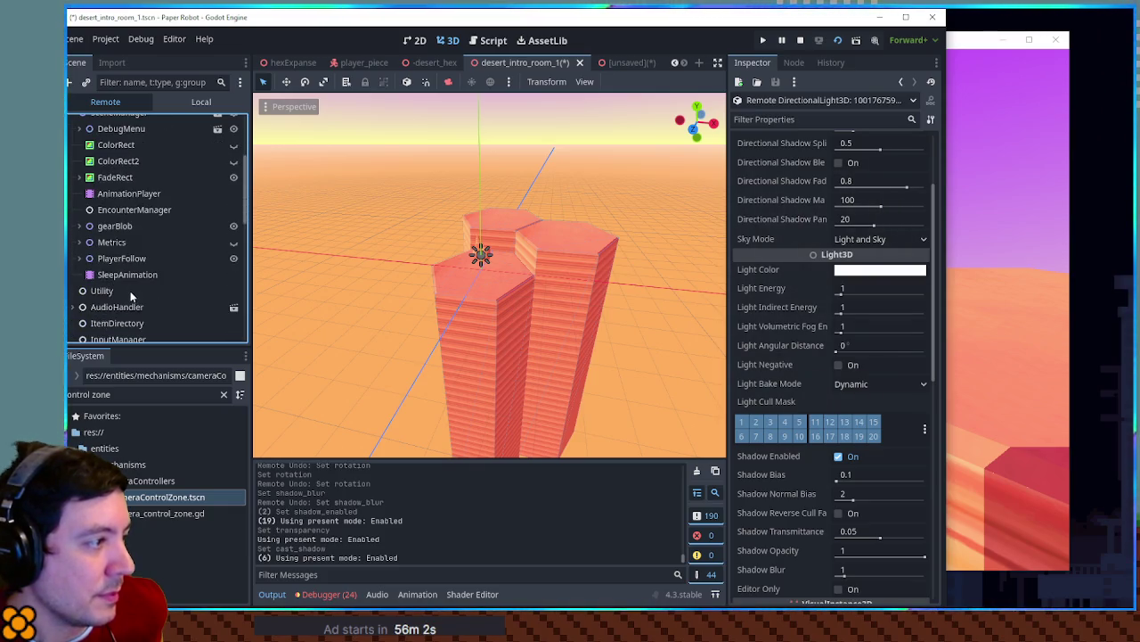
left_click(78, 258)
left_click(79, 258)
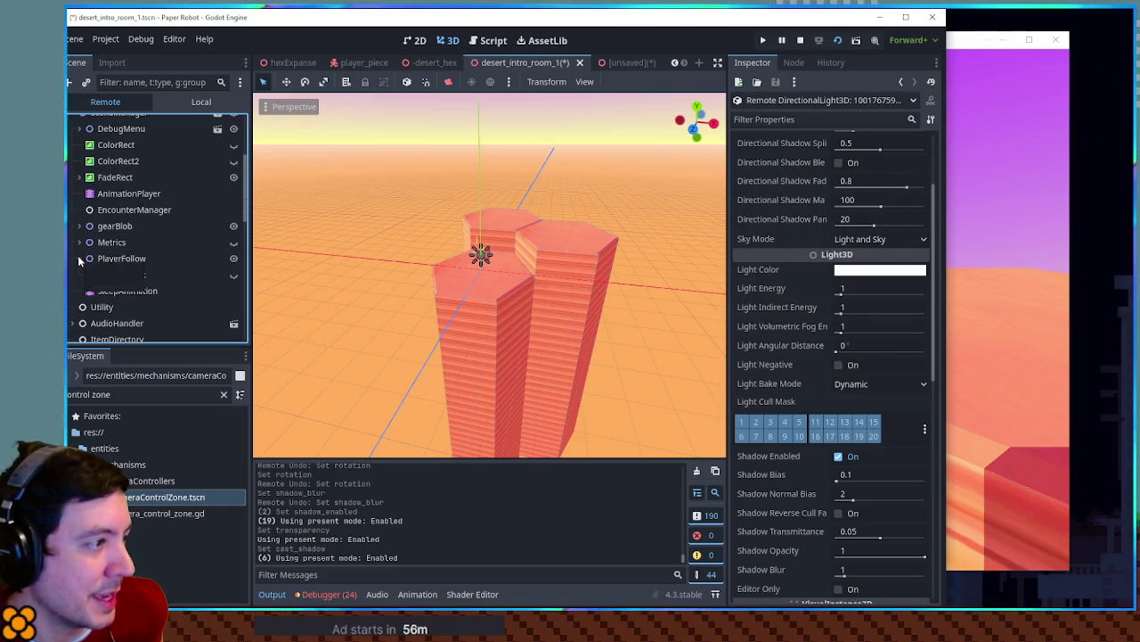
left_click(78, 258)
left_click(78, 259)
left_click(78, 259)
left_click(78, 258)
left_click(79, 242)
left_click(80, 242)
left_click(81, 225)
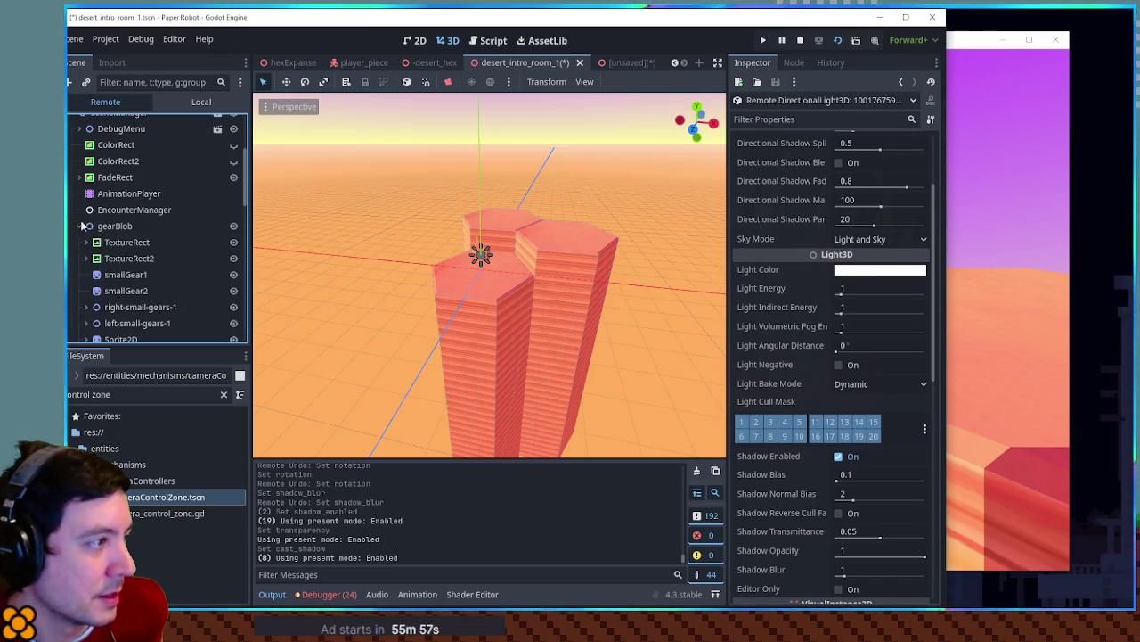
scroll(80, 227, "down", 2)
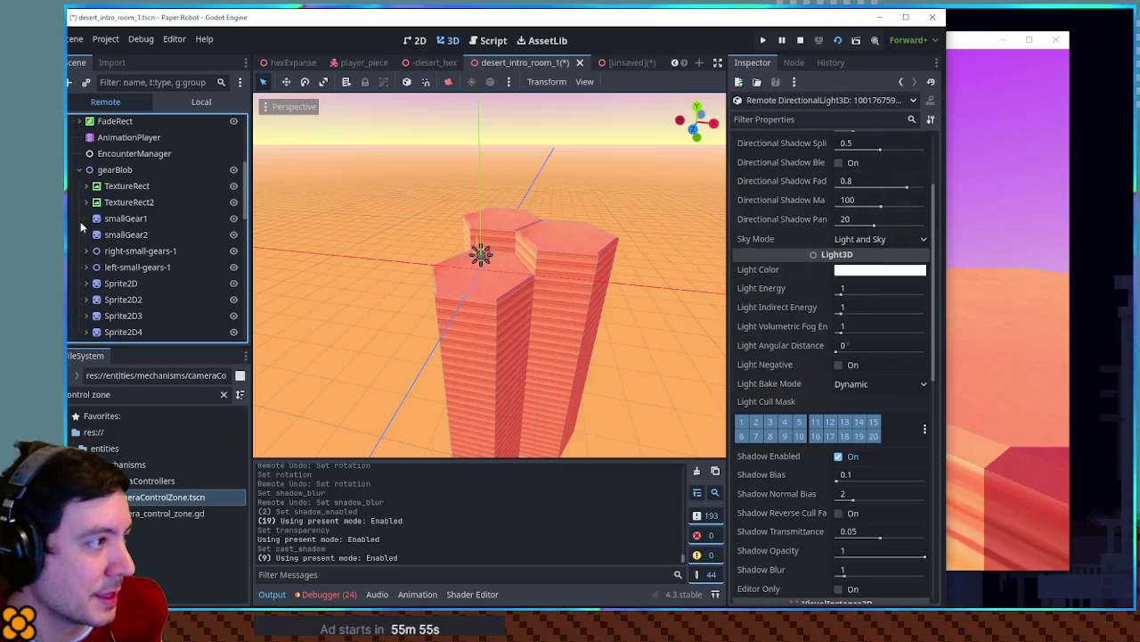
scroll(81, 226, "down", 3)
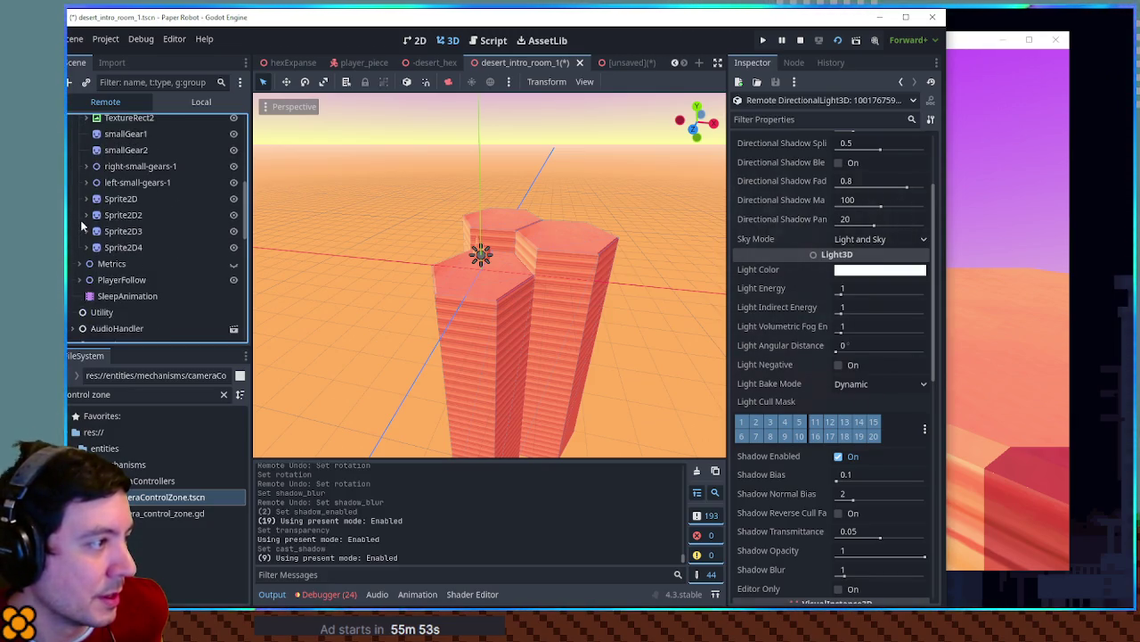
scroll(81, 226, "up", 5)
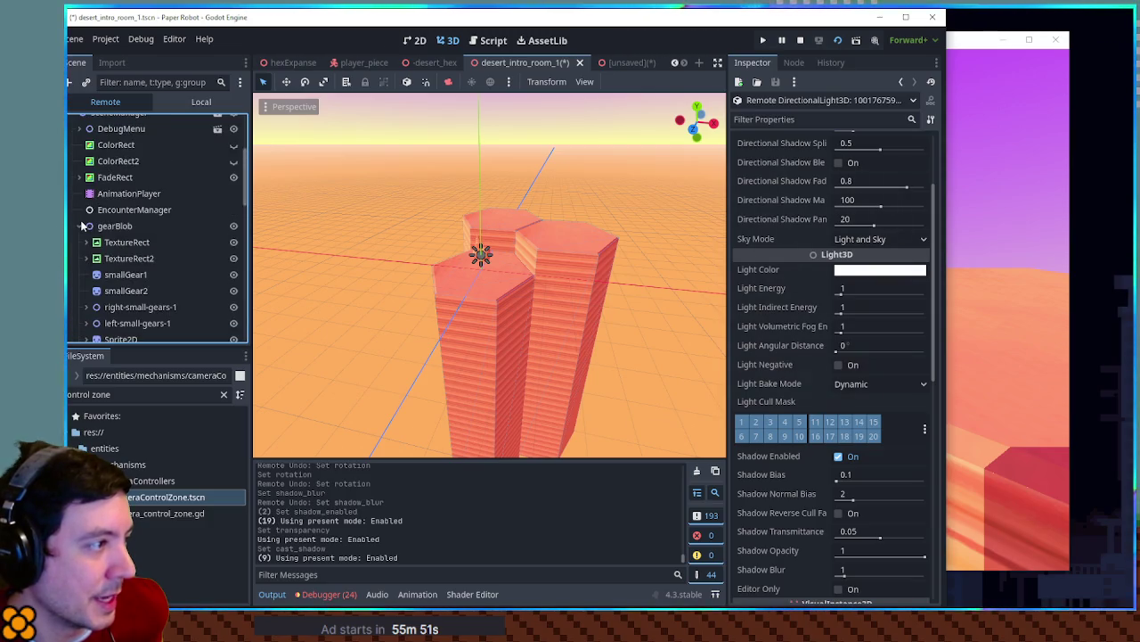
left_click(80, 226)
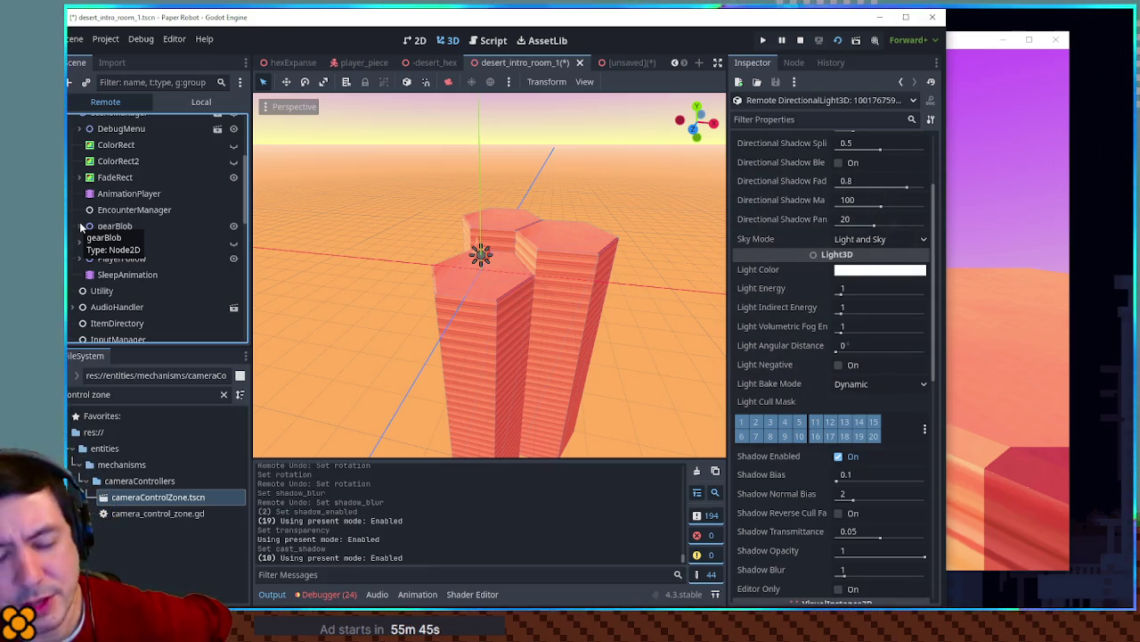
scroll(80, 227, "up", 3)
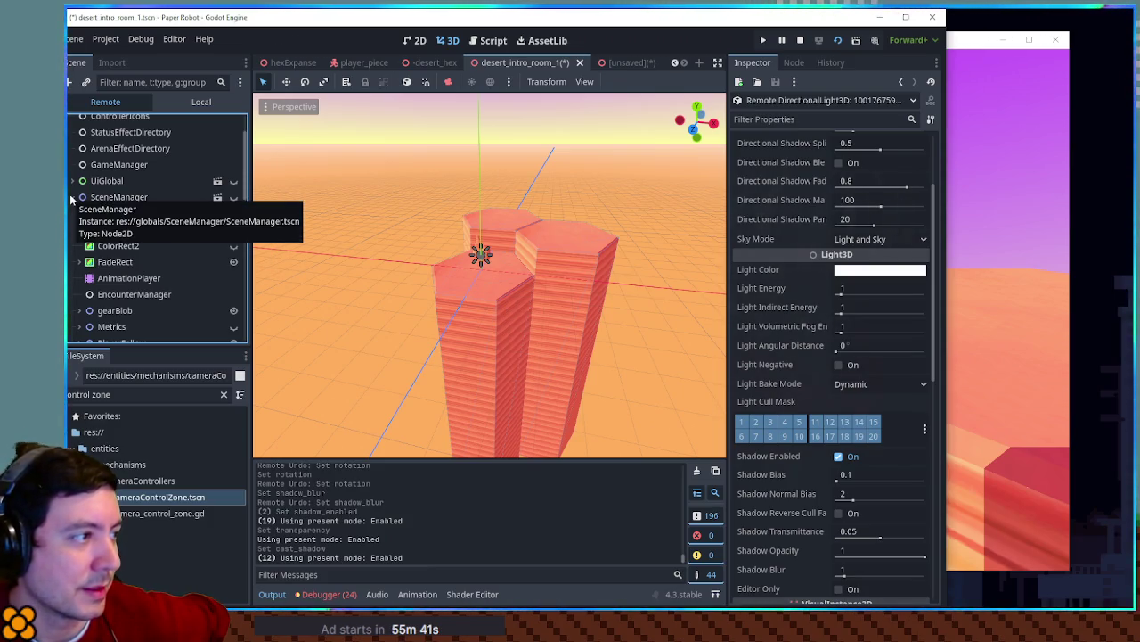
scroll(71, 202, "up", 2)
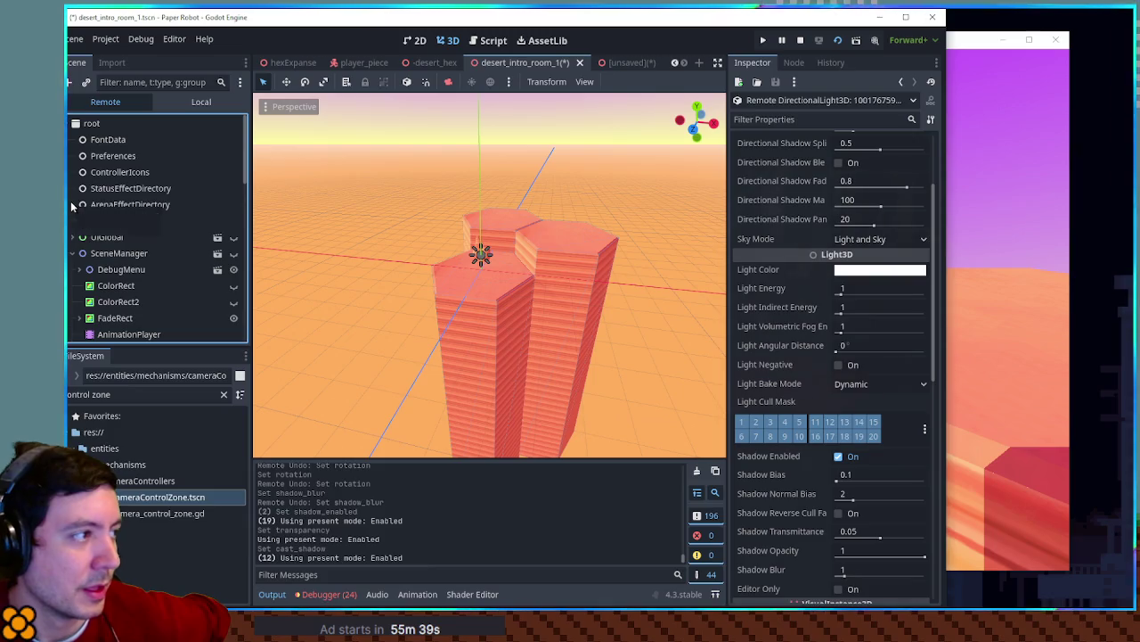
left_click(72, 253)
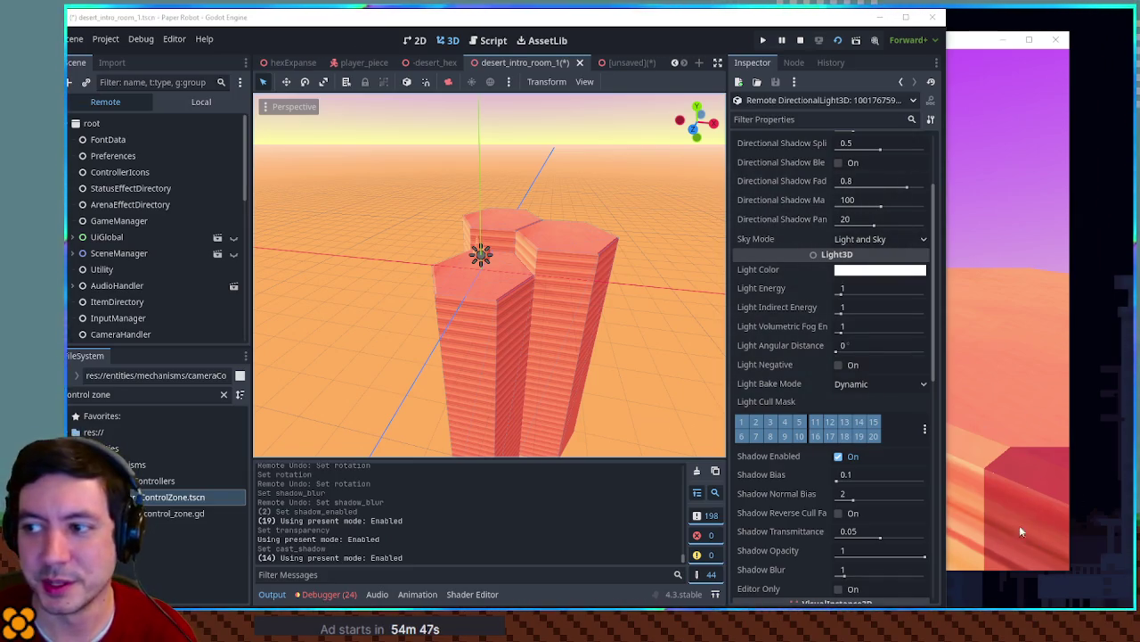
Drag the running game window's right edge to make it wider
left_click(1068, 426)
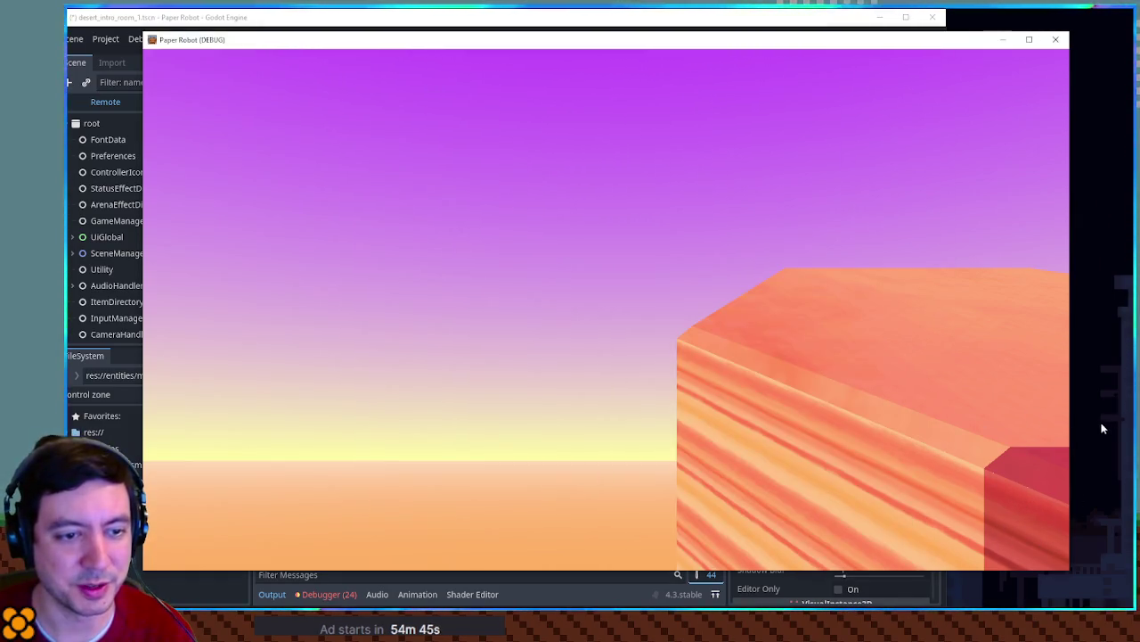
left_click_drag(1069, 426, 1120, 417)
left_click(597, 29)
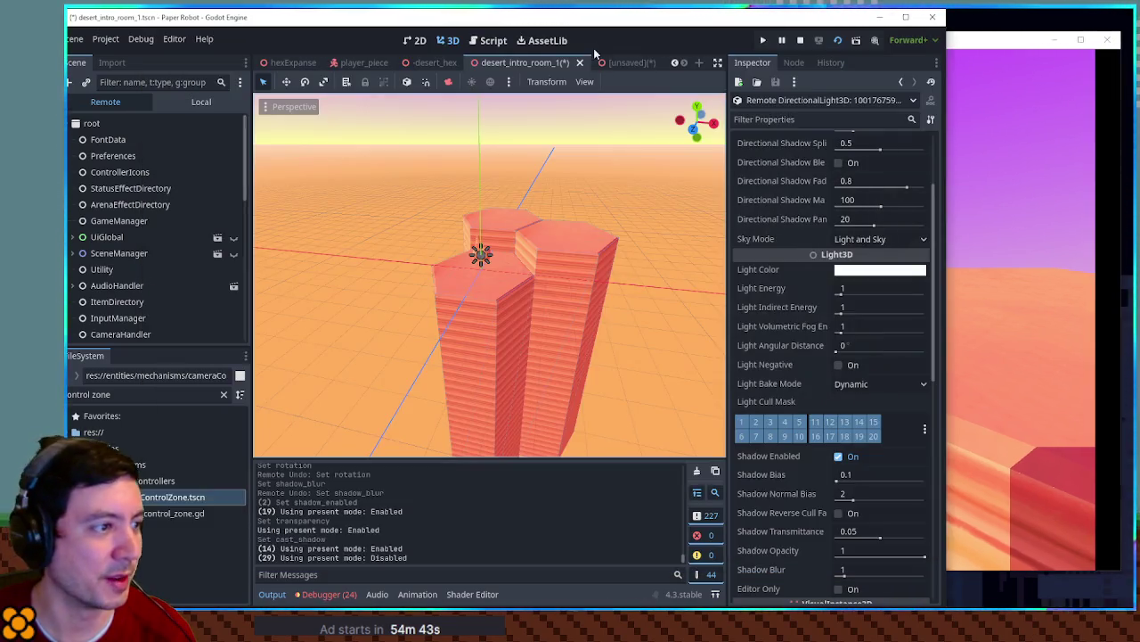
Toggle the sun light's Light Cull Mask layer 1 off and back on, checking the result in the game
left_click(744, 421)
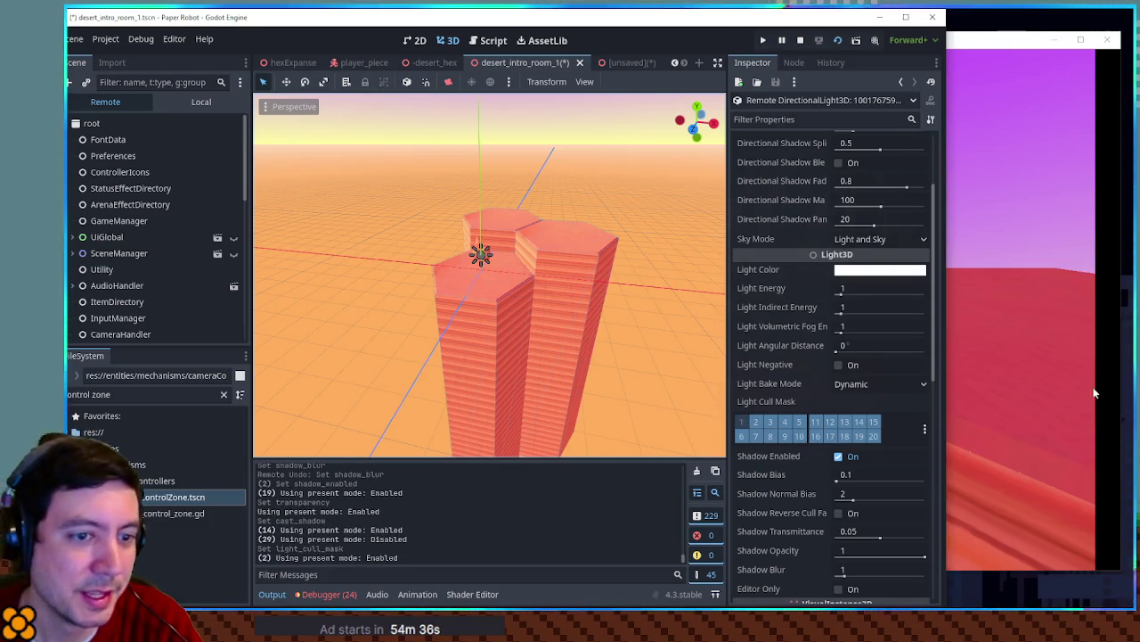
left_click(741, 424)
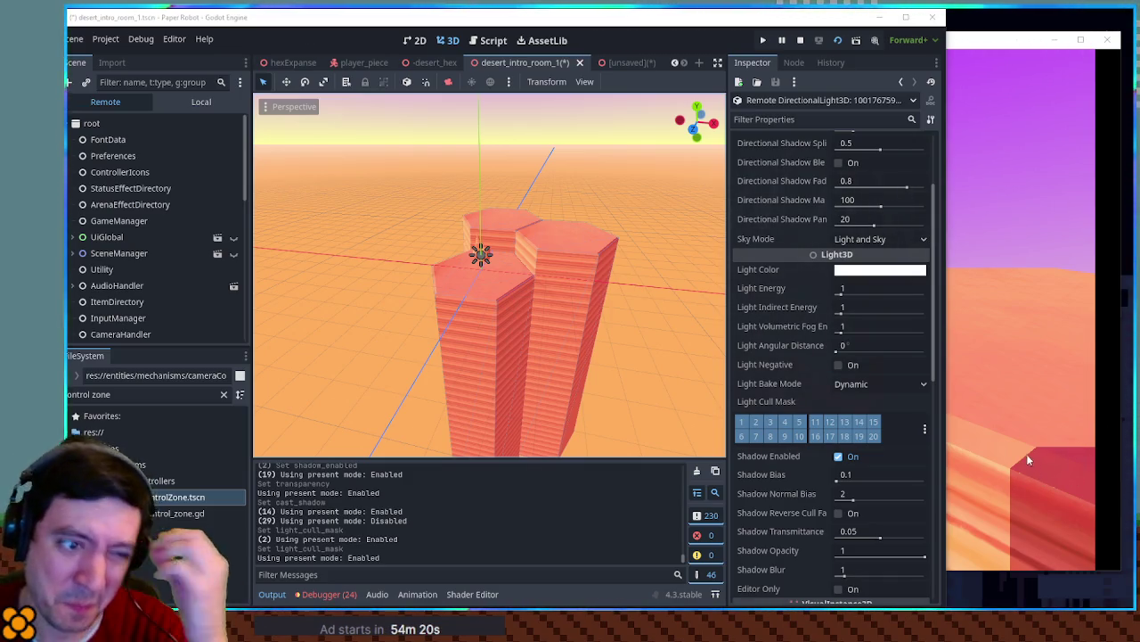
left_click(1026, 452)
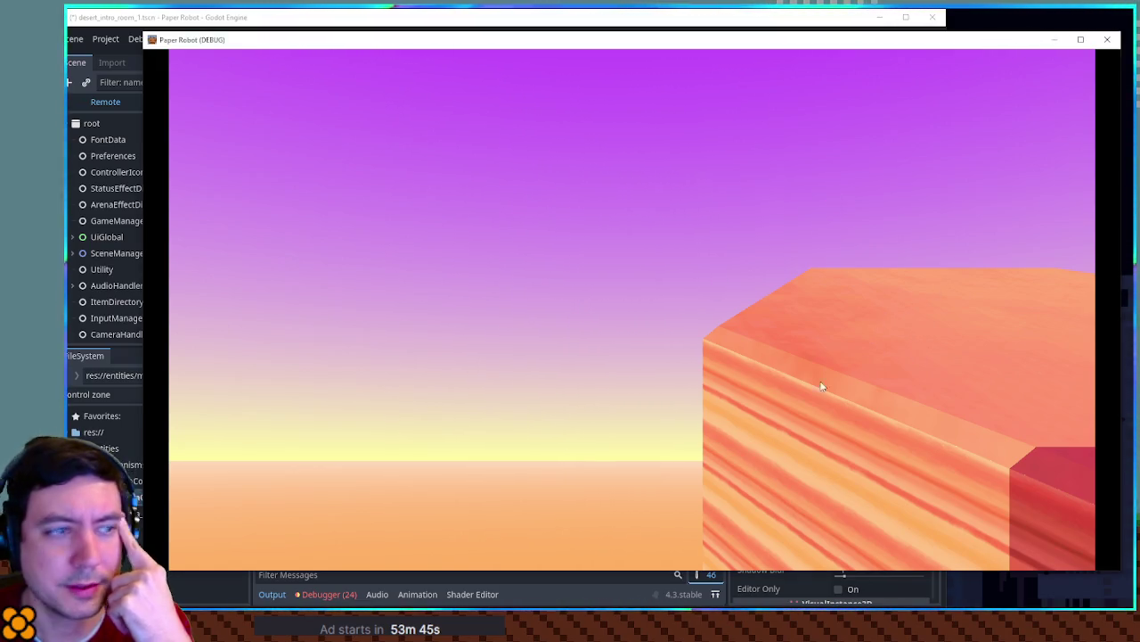
left_click(662, 25)
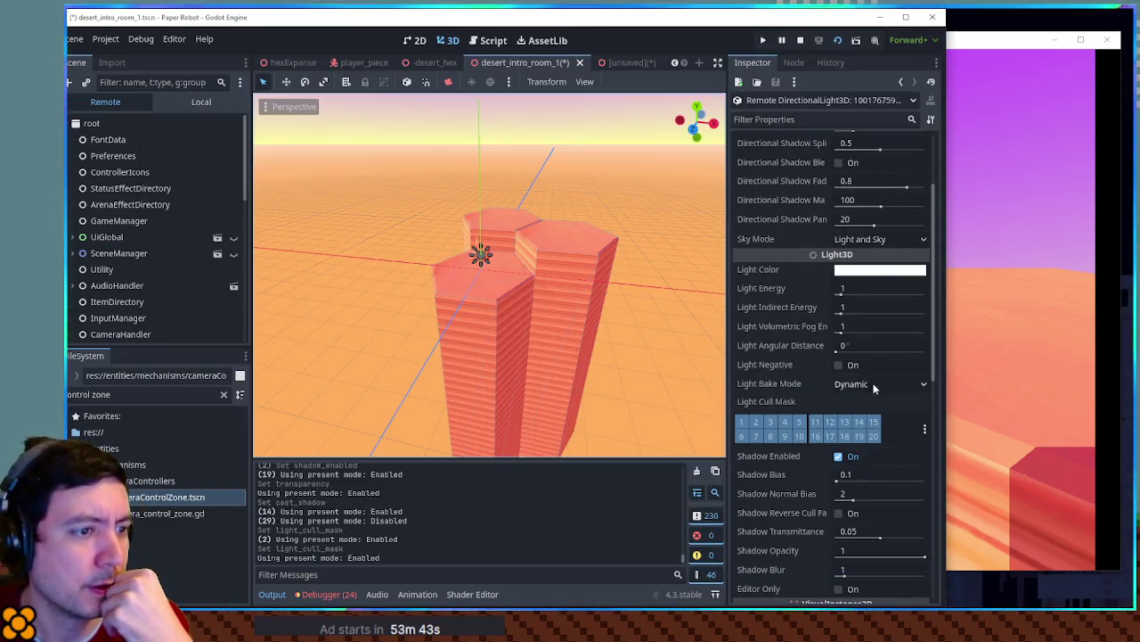
Try a higher indirect energy and hide the directional light, restoring both
left_click_drag(841, 313, 862, 318)
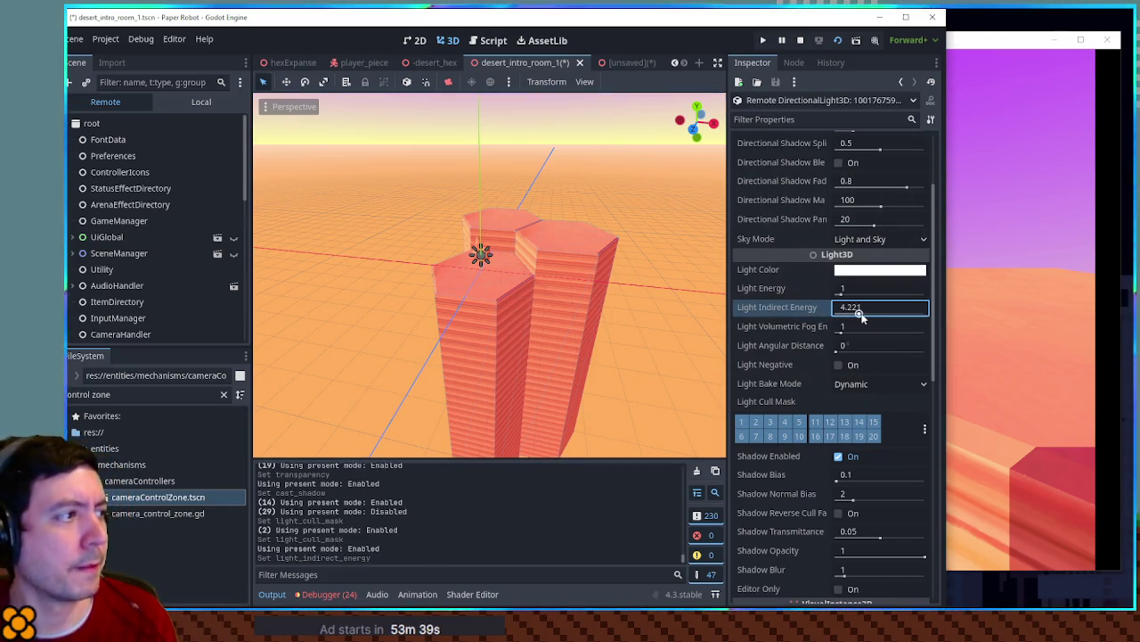
key("ctrl+z")
scroll(224, 311, "down", 5)
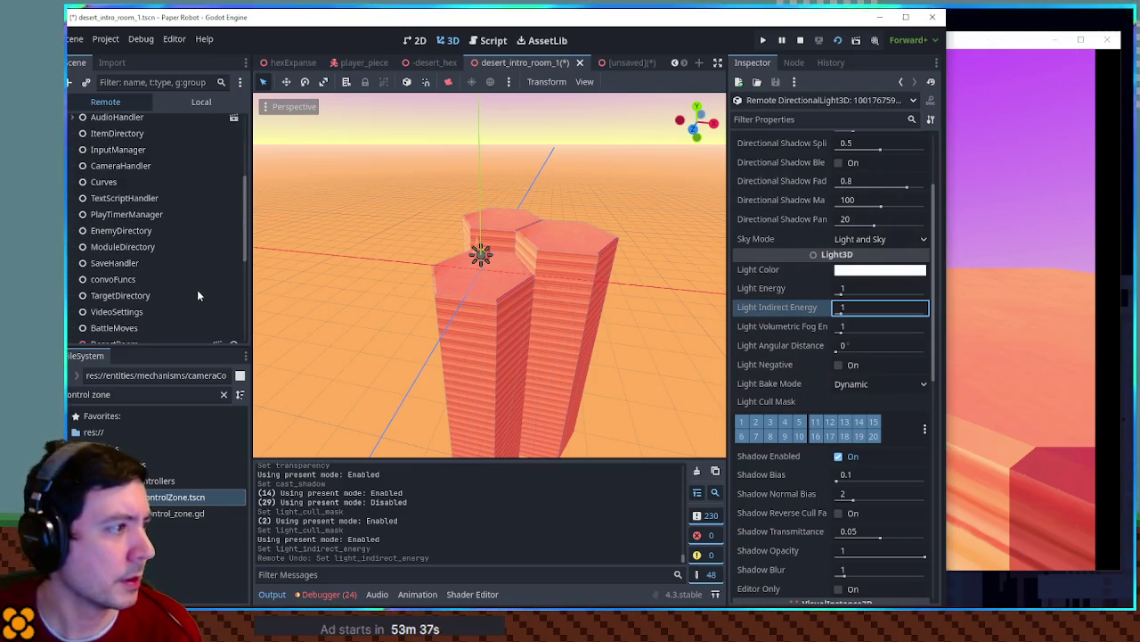
scroll(197, 290, "up", 5)
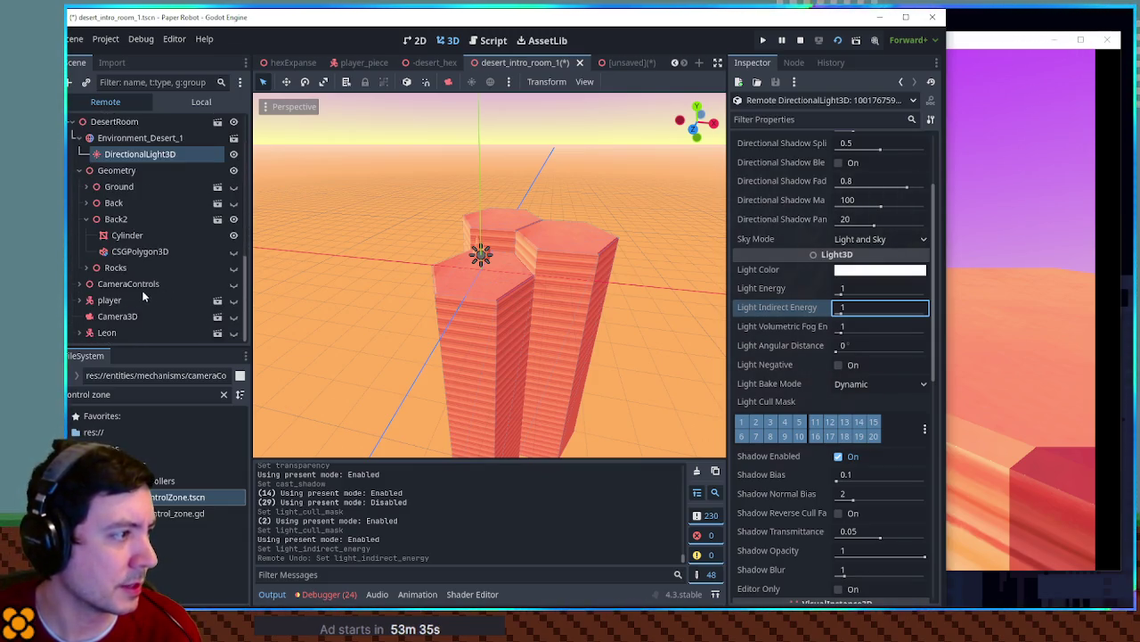
left_click(140, 153)
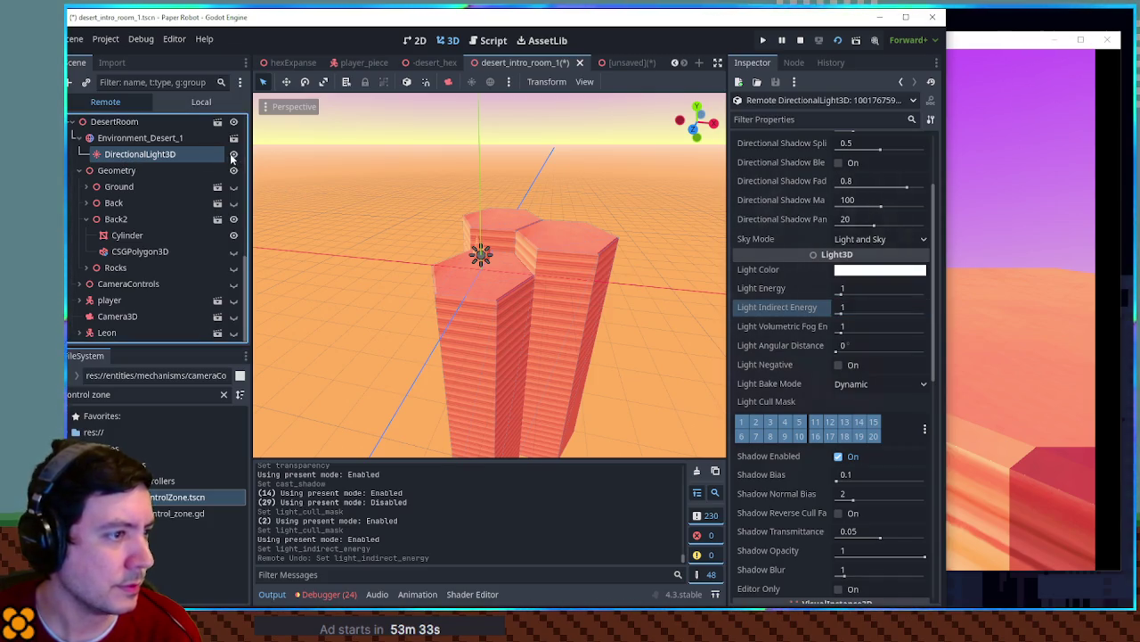
left_click(233, 155)
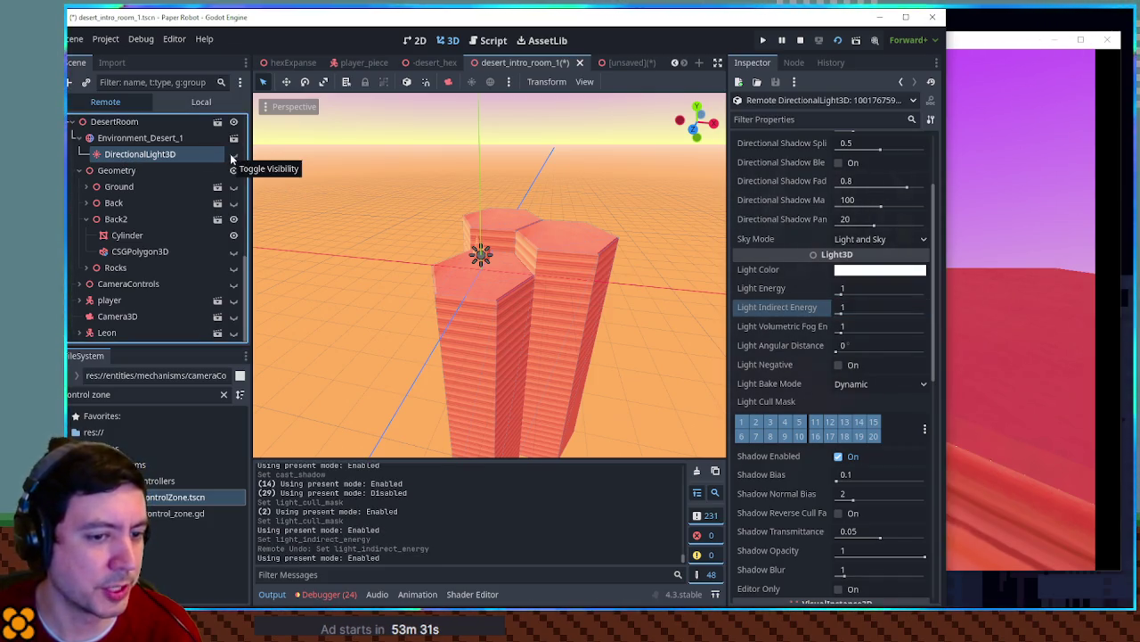
left_click(232, 155)
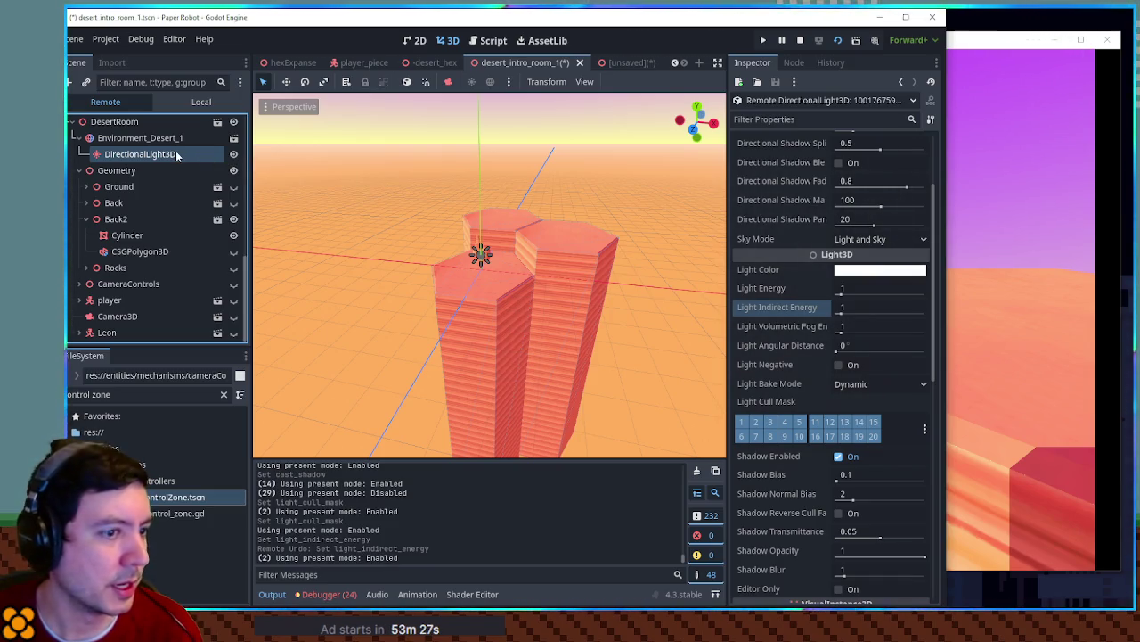
Toggle Light Negative on and back off, then disable the light's shadows
left_click(839, 364)
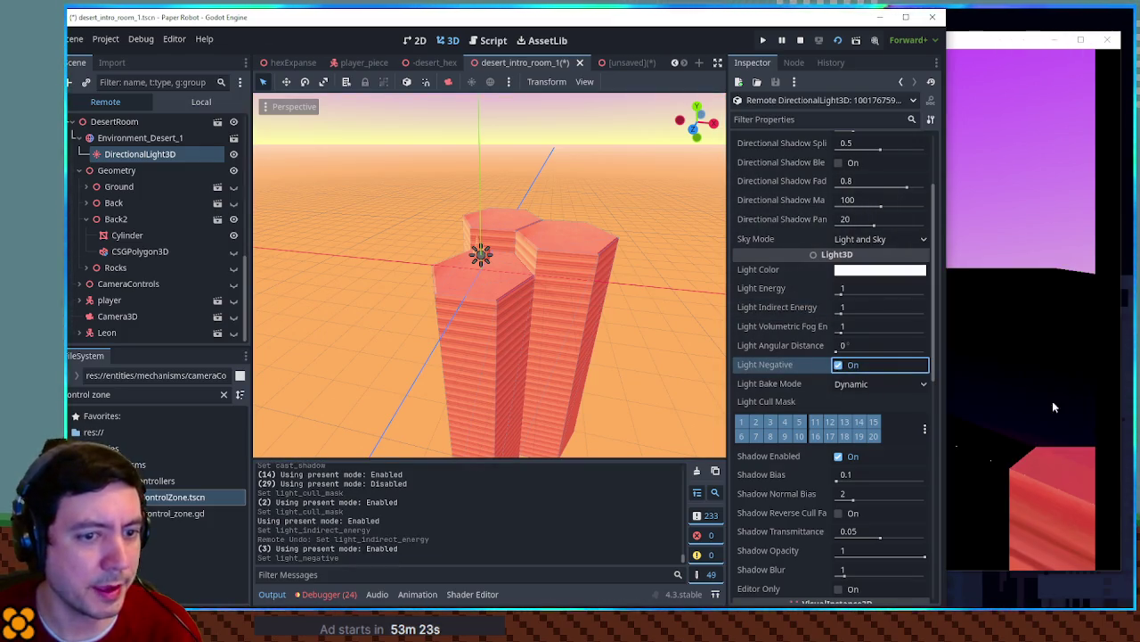
left_click(838, 365)
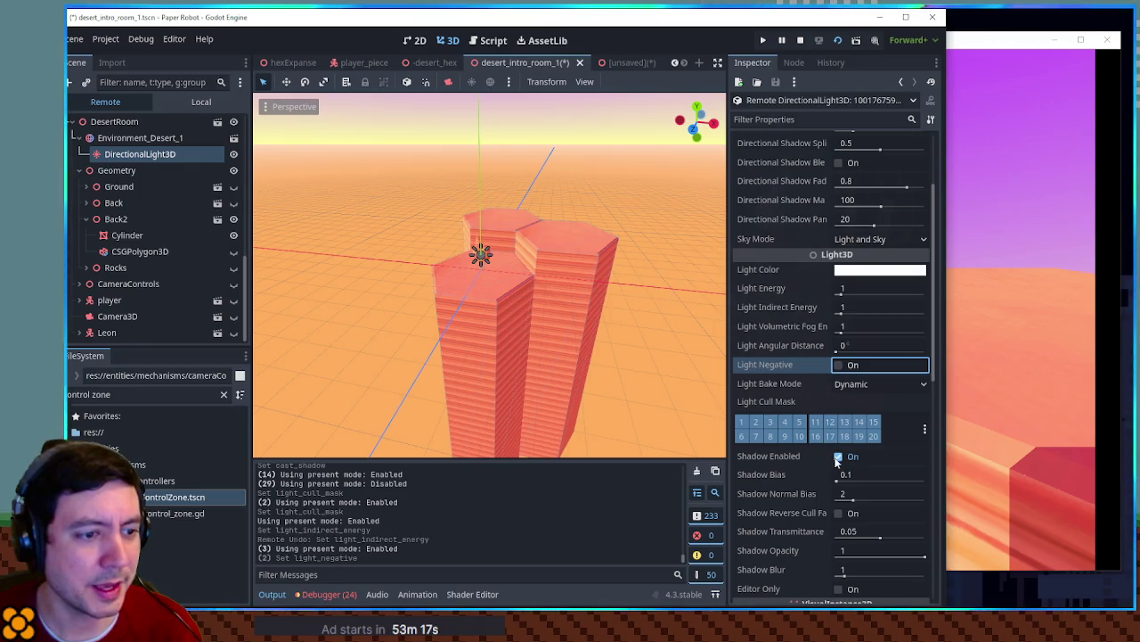
left_click(838, 457)
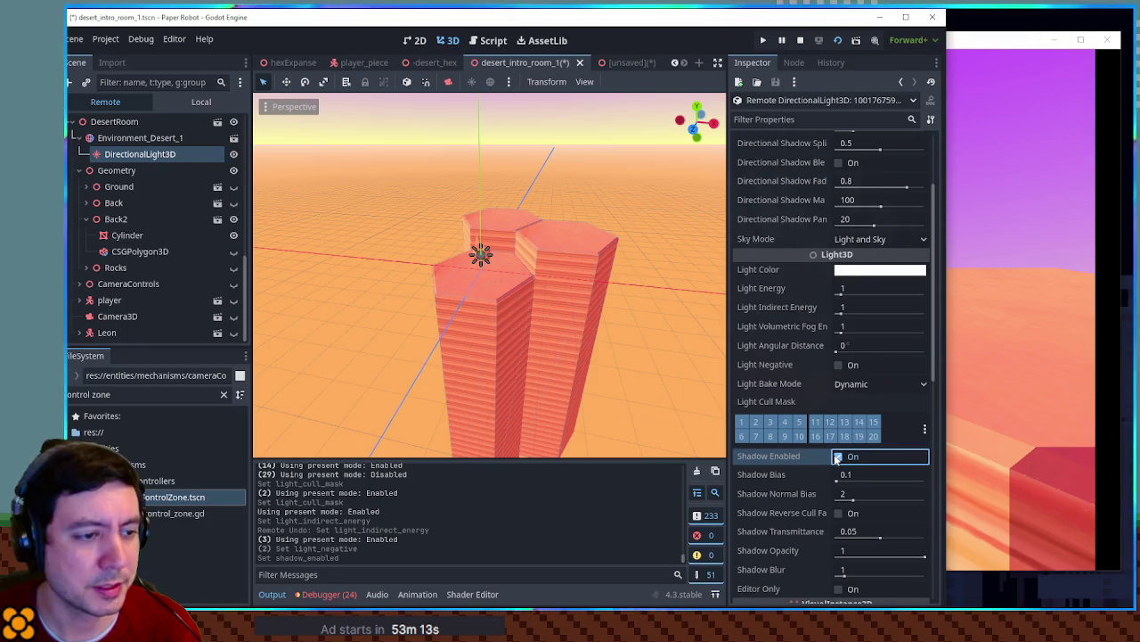
Try a shadow bias of 1.75 on the light, then undo it
left_click(846, 477)
type("1.75")
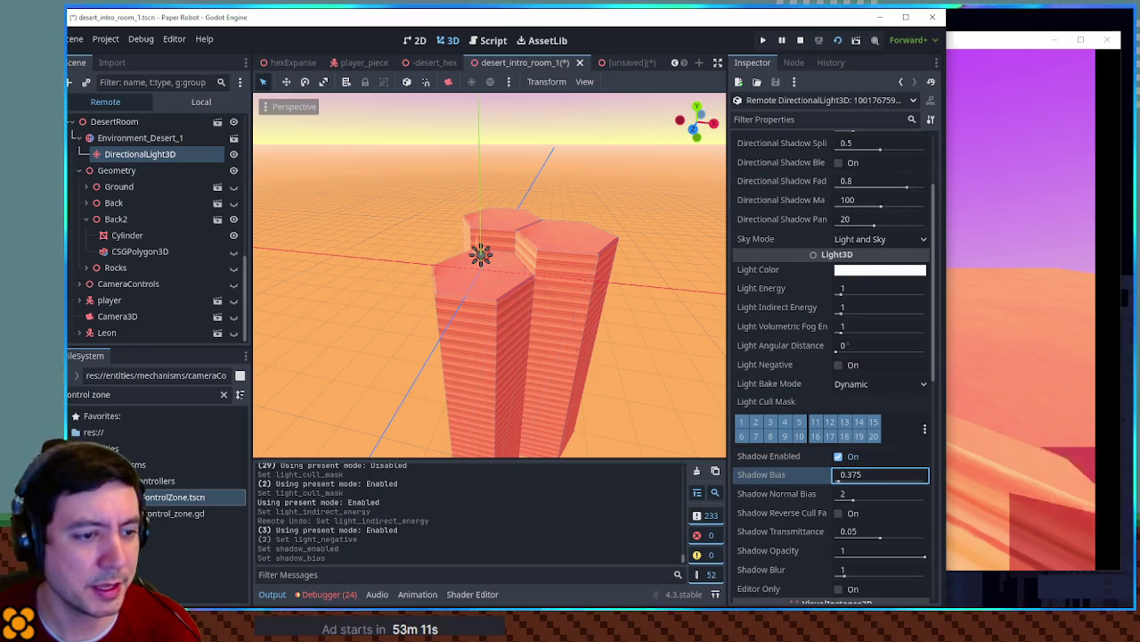
key("ctrl+z")
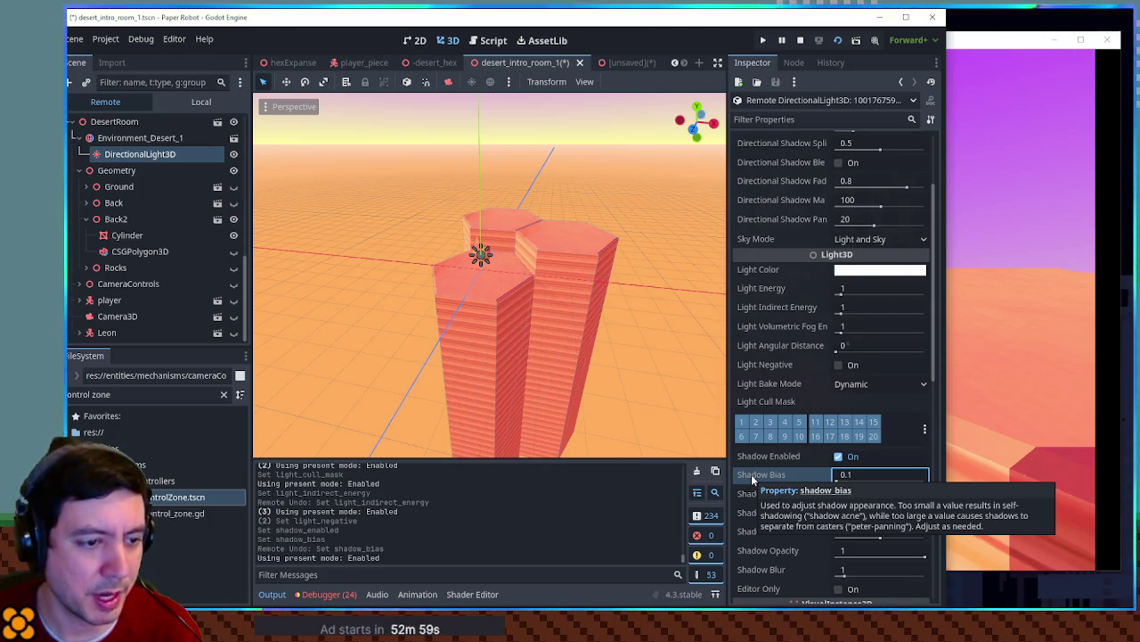
scroll(753, 481, "down", 3)
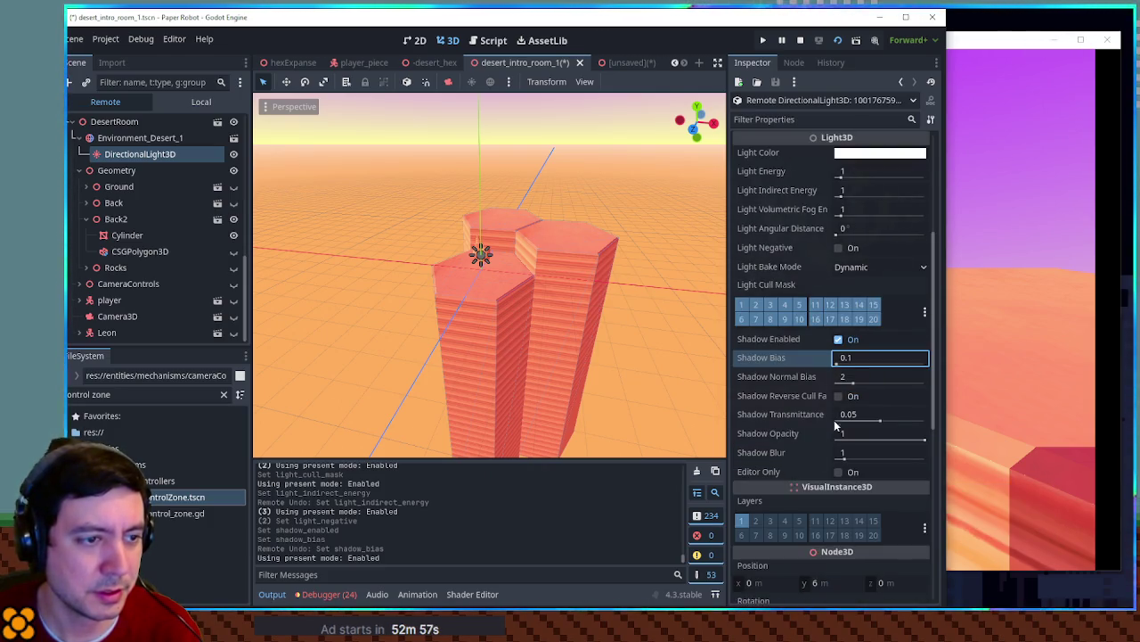
Test normal bias, reverse cull face, negative transmittance, blur and Editor Only, restoring blur to 1
left_click_drag(850, 382, 879, 386)
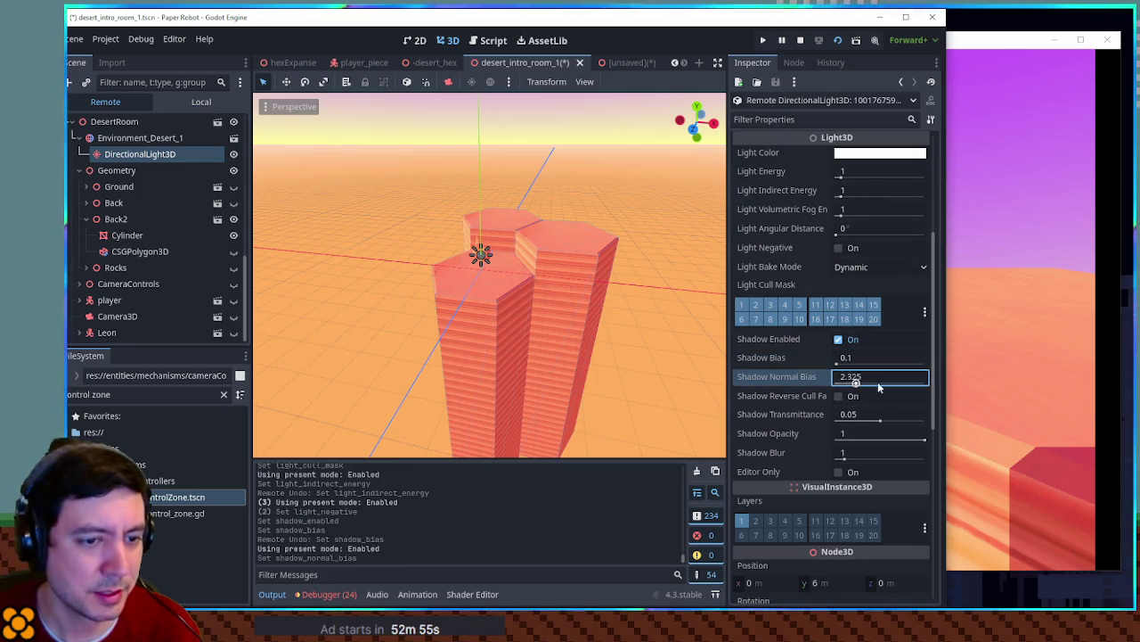
type("2")
left_click(787, 397)
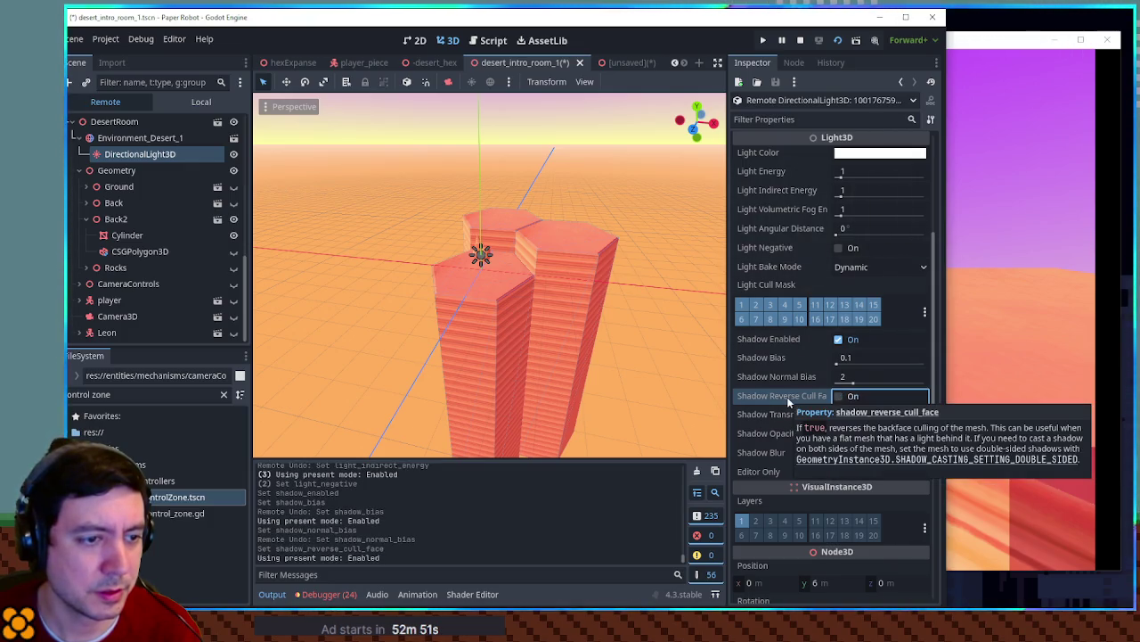
left_click(834, 453)
type("10")
mouse_move(853, 415)
left_mouse_down()
mouse_move(877, 415)
mouse_move(833, 444)
mouse_move(926, 455)
left_mouse_up()
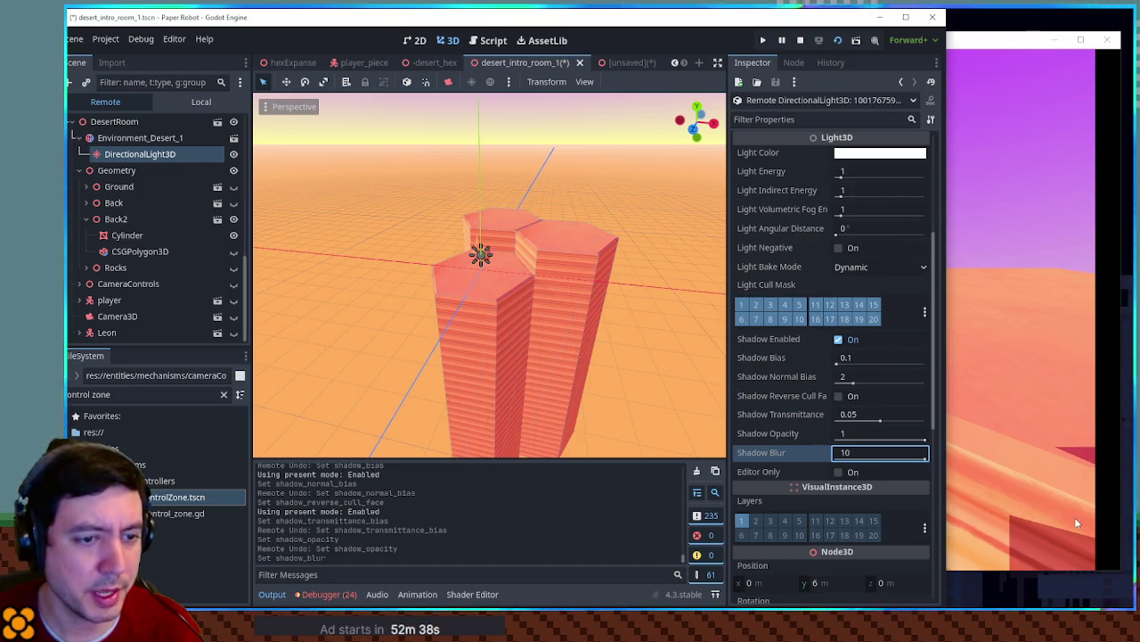
key("BackSpace")
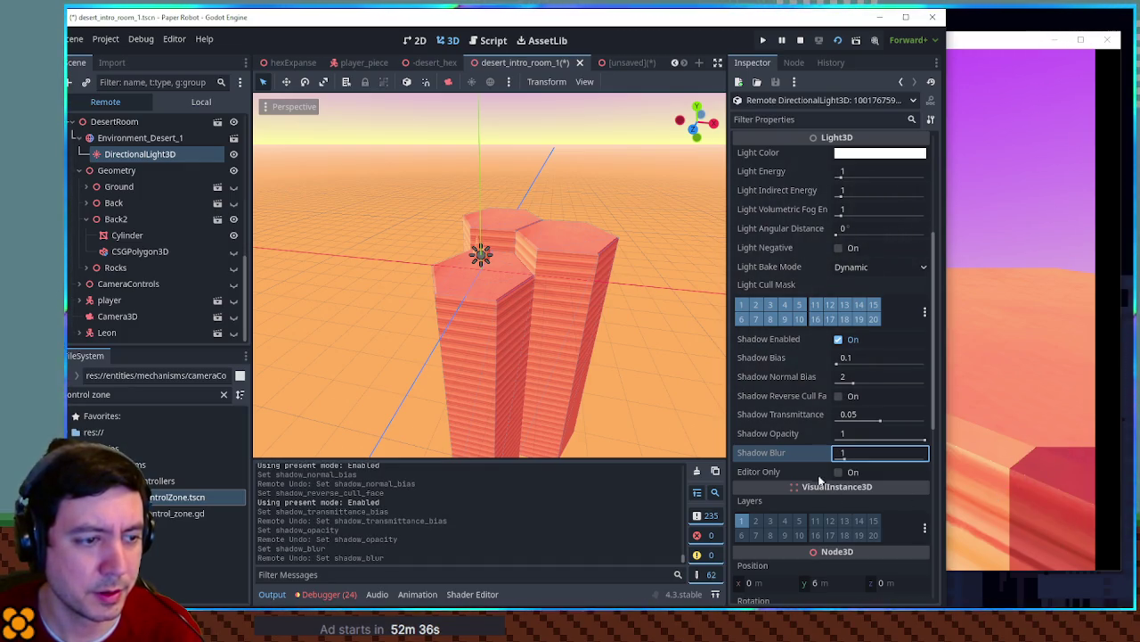
double_click(838, 472)
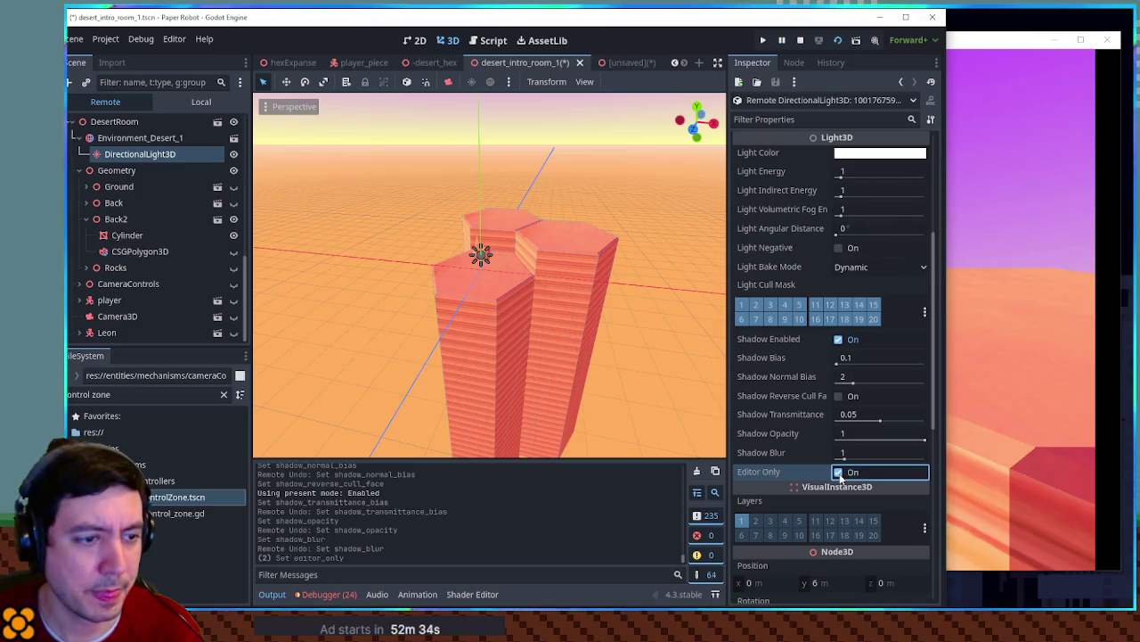
scroll(811, 465, "down", 3)
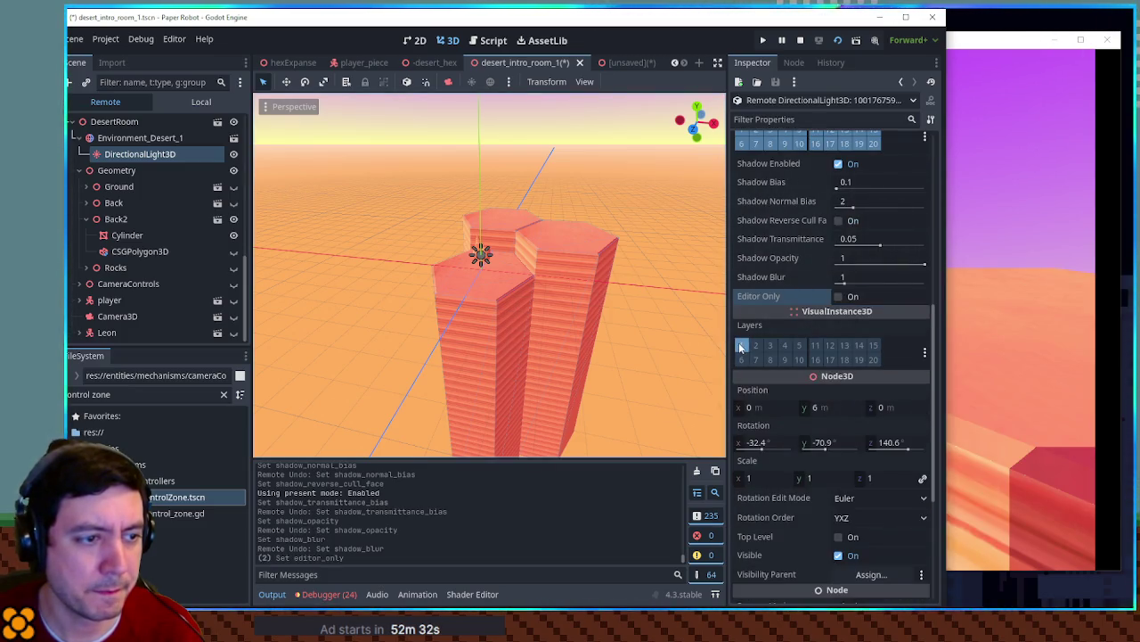
left_click(1021, 366)
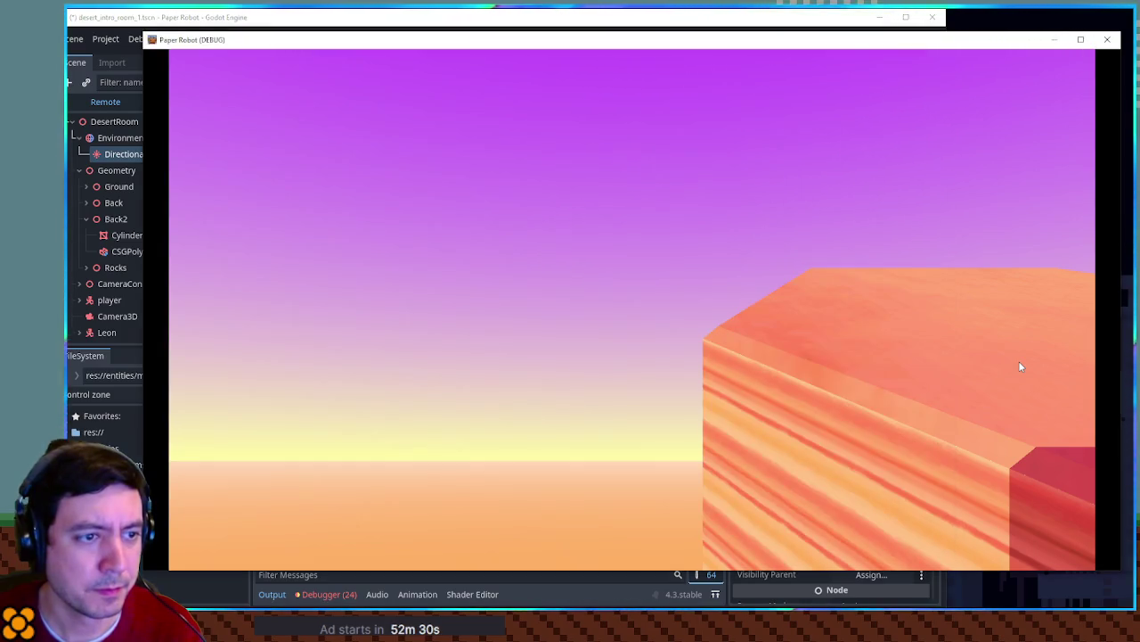
Try higher and zero shadow bias values on the light, leaving it at 0.1
left_click(624, 17)
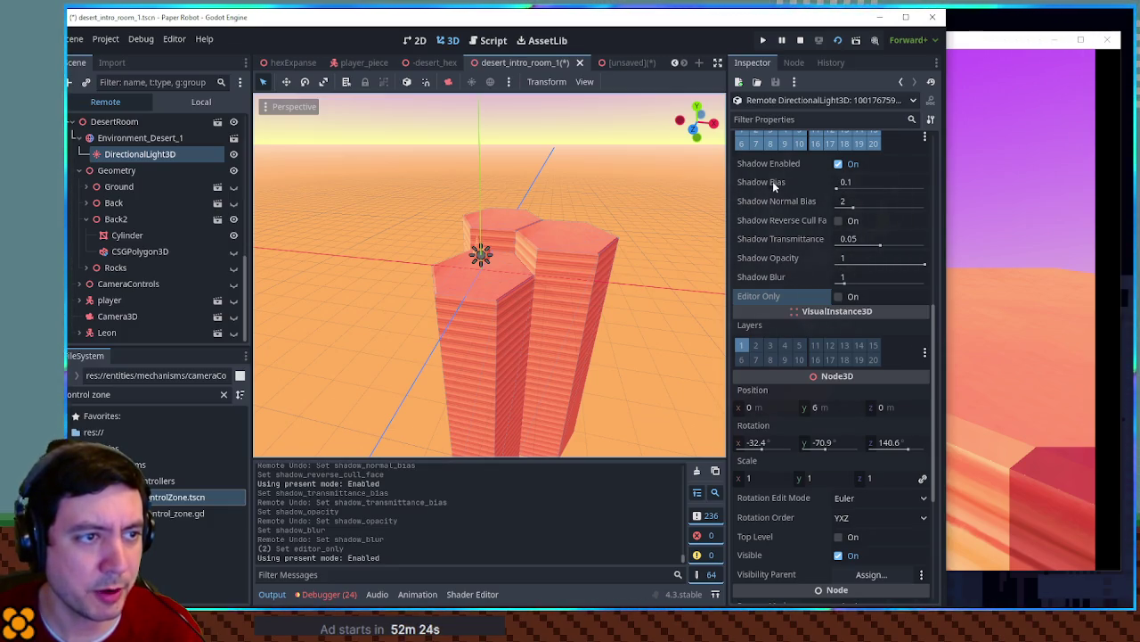
left_click_drag(839, 187, 852, 188)
key("ctrl+z")
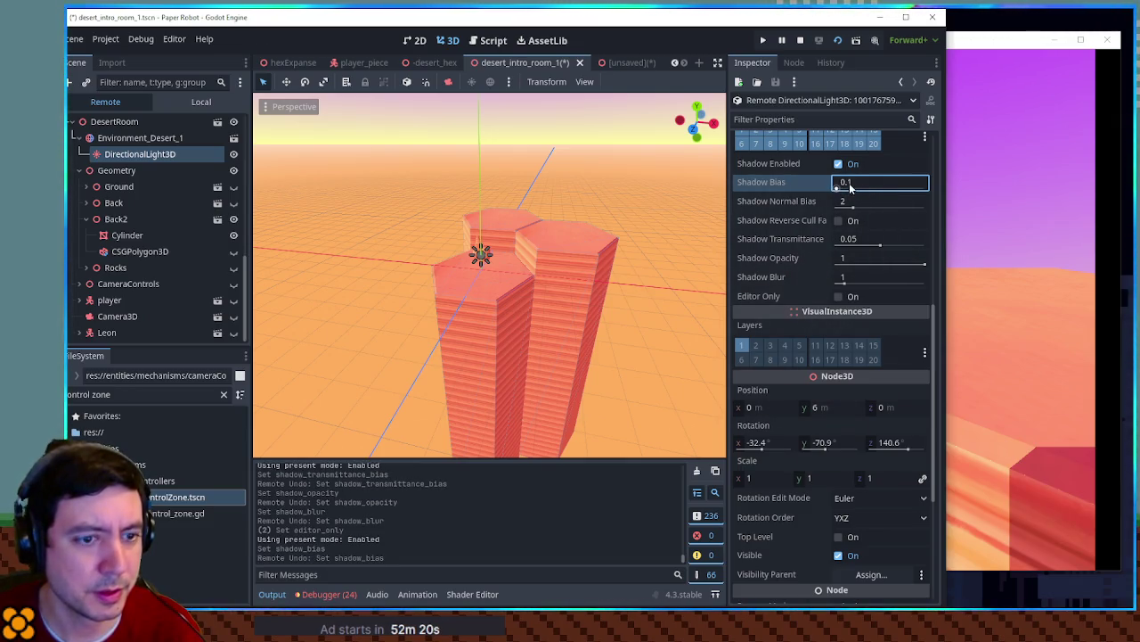
scroll(819, 214, "up", 3)
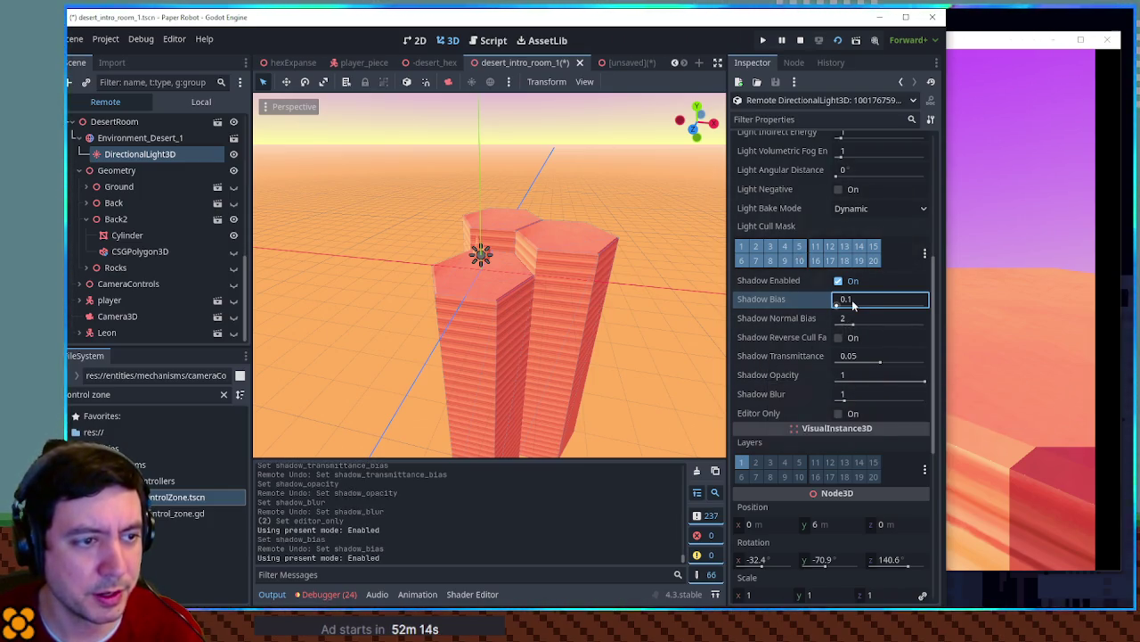
left_click_drag(853, 305, 828, 305)
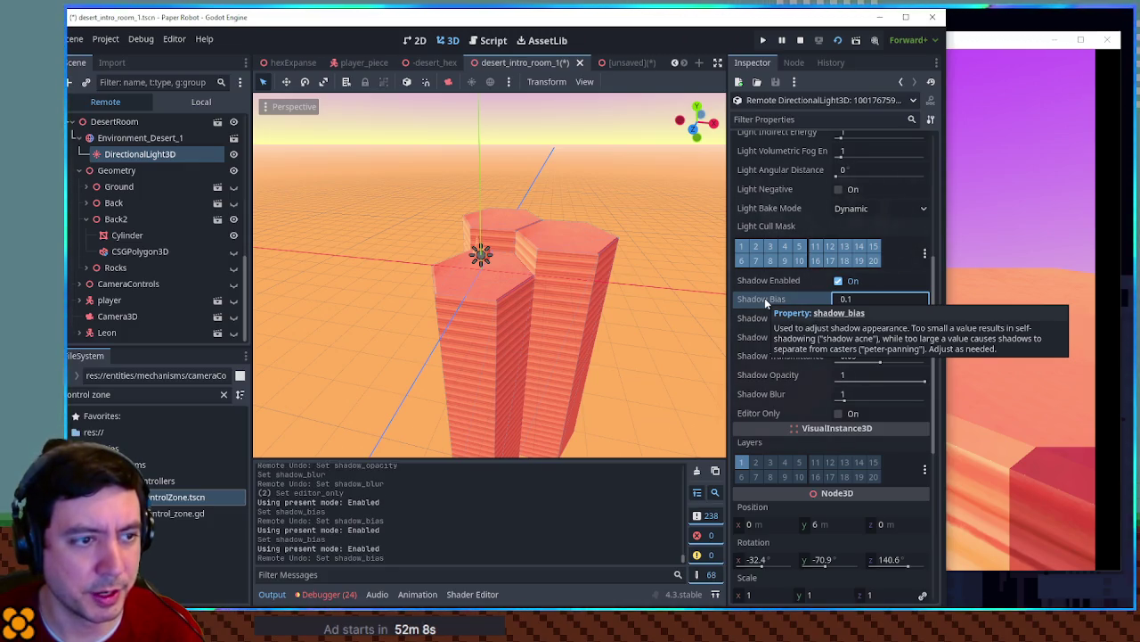
left_click_drag(846, 300, 859, 299)
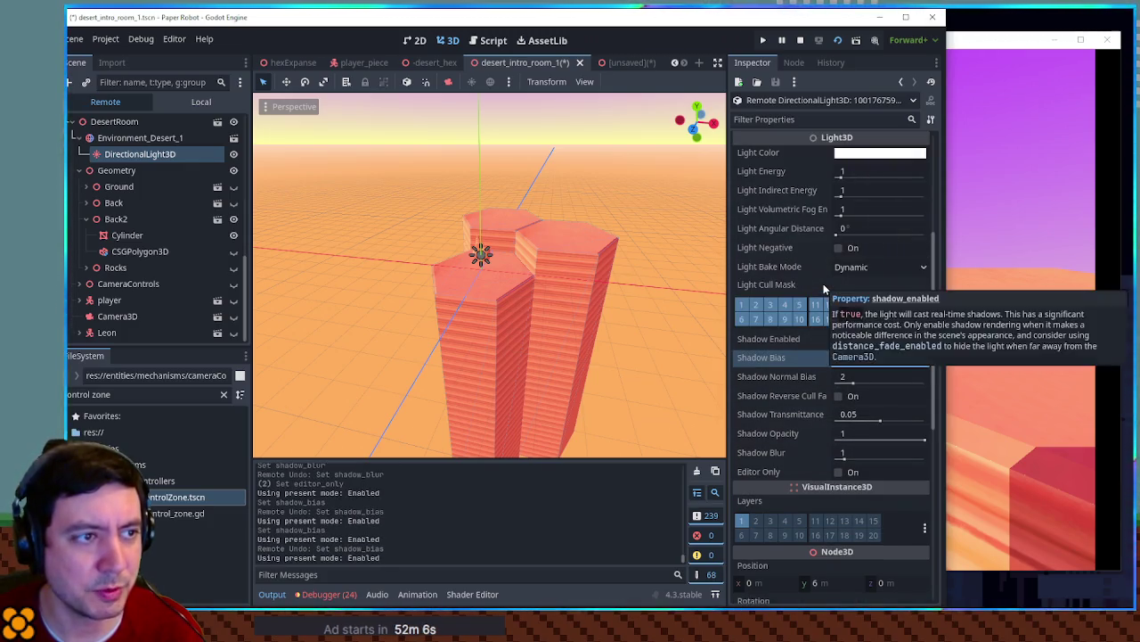
Select the Cylinder in the remote scene tree to view its properties
scroll(823, 283, "up", 2)
scroll(823, 283, "down", 1)
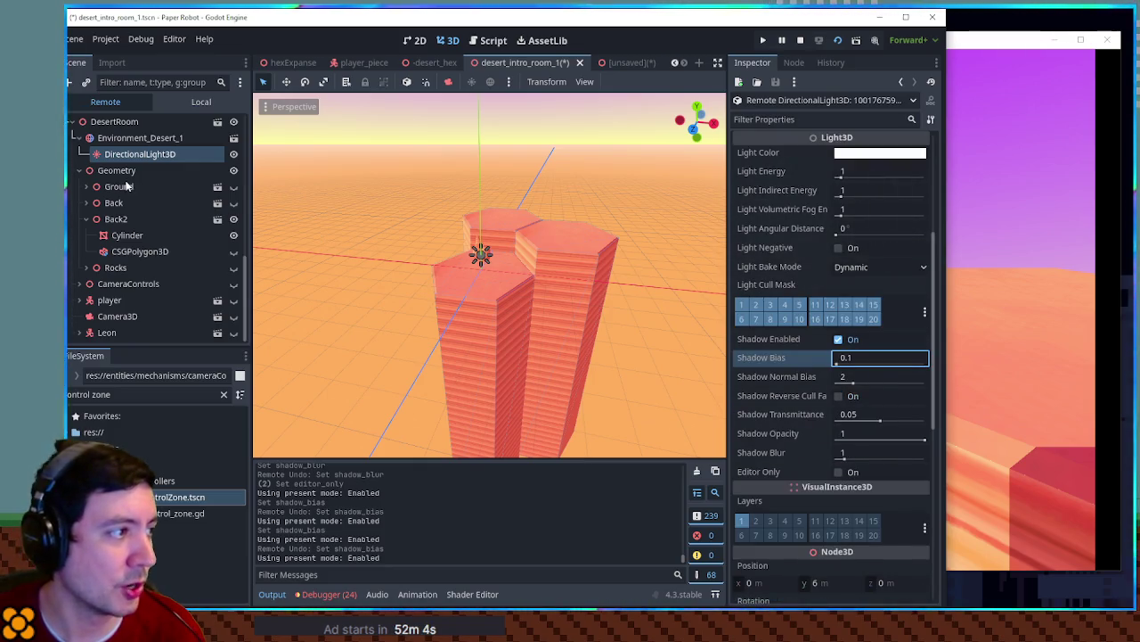
left_click(127, 235)
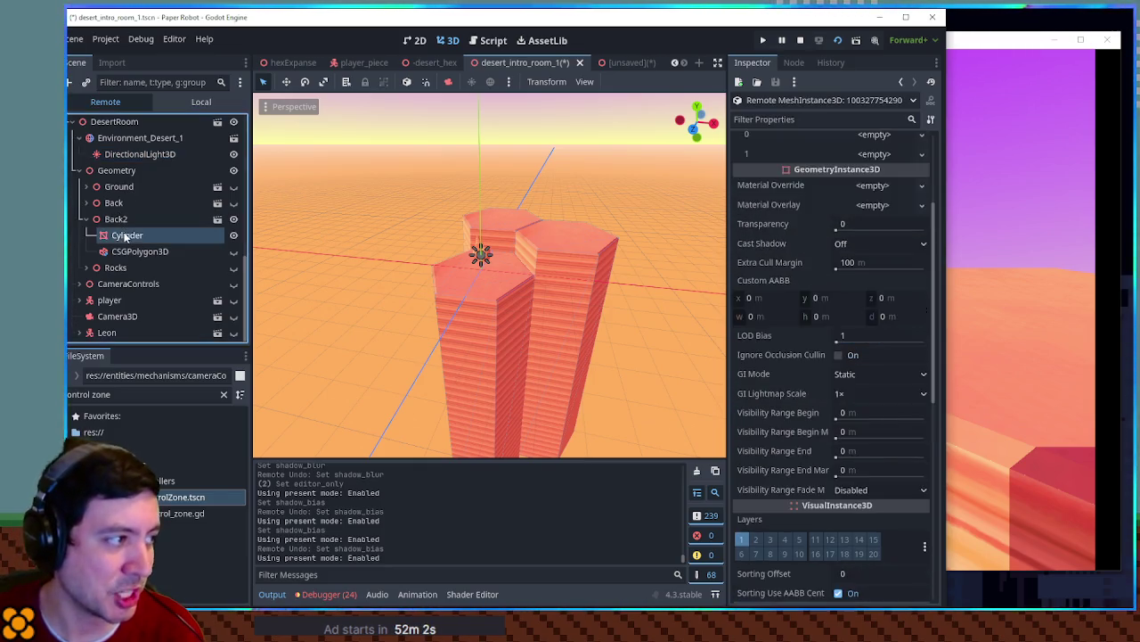
left_click(858, 246)
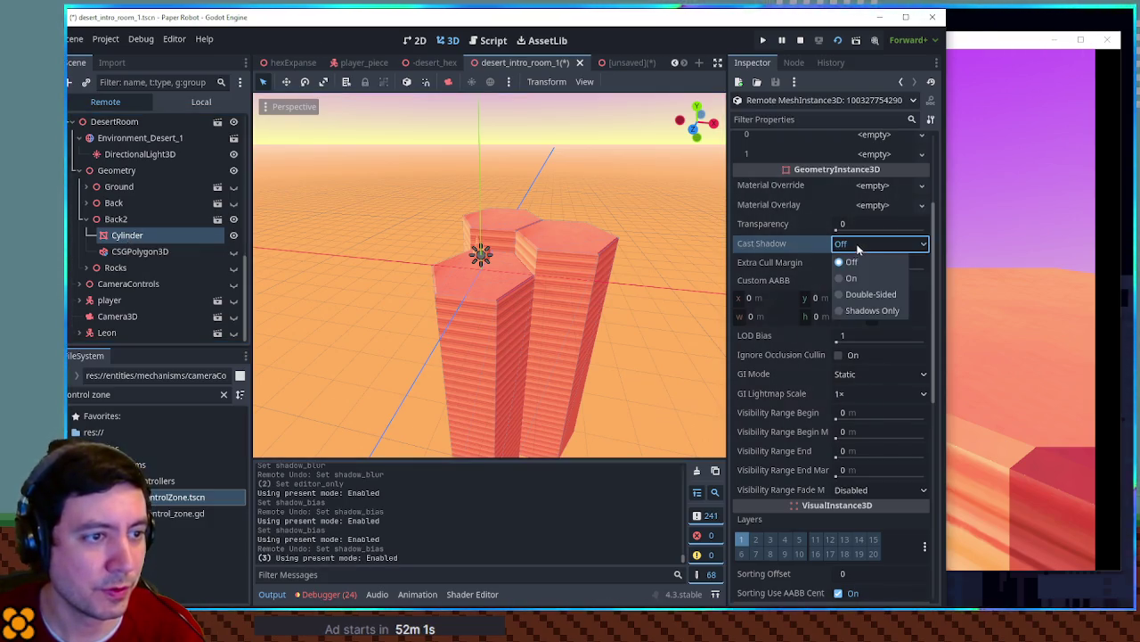
left_click(863, 253)
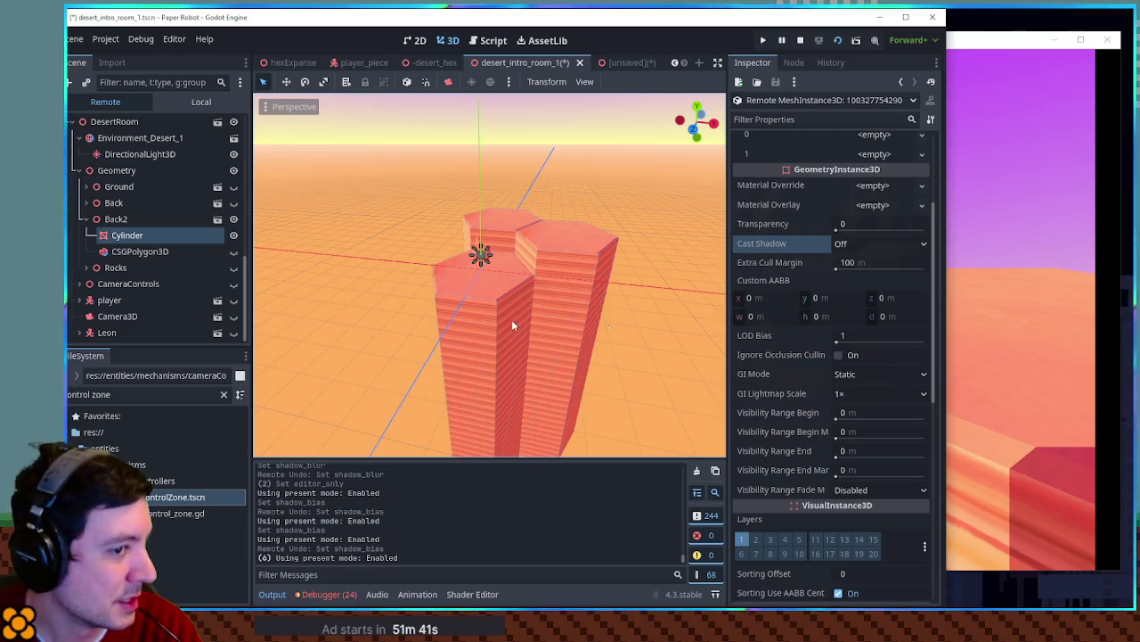
mouse_move(825, 355)
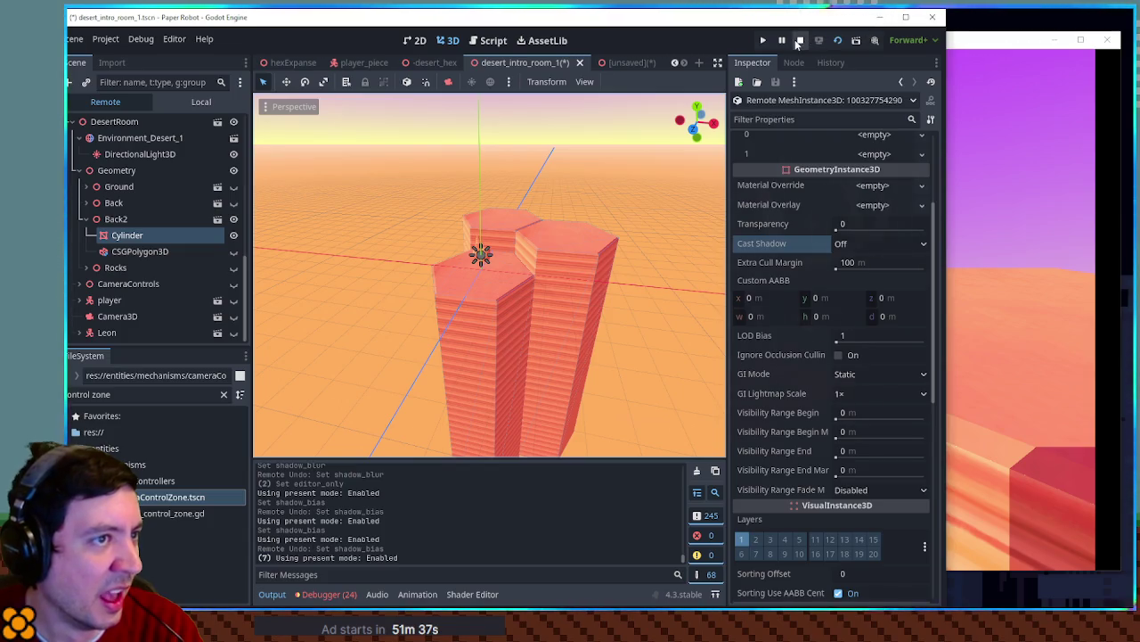
Relaunch the game with the current changes and bring its window to the front
left_click(838, 42)
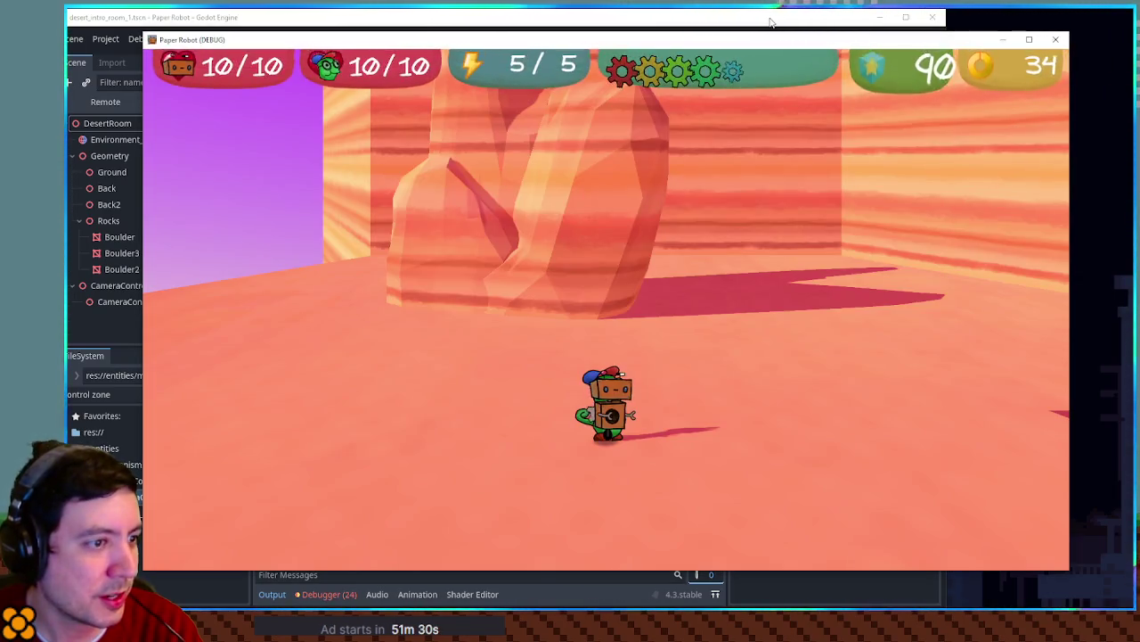
left_click(775, 21)
left_click(879, 17)
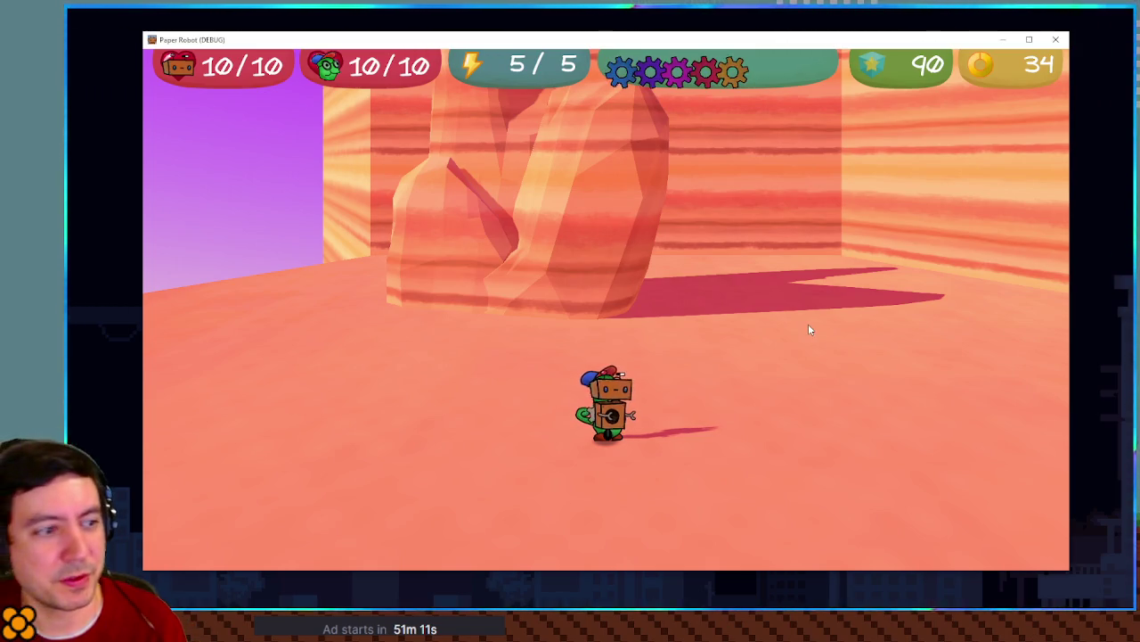
Orbit the camera, walk and jump the robot into the rock's shadow, then return to the editor
key("e")
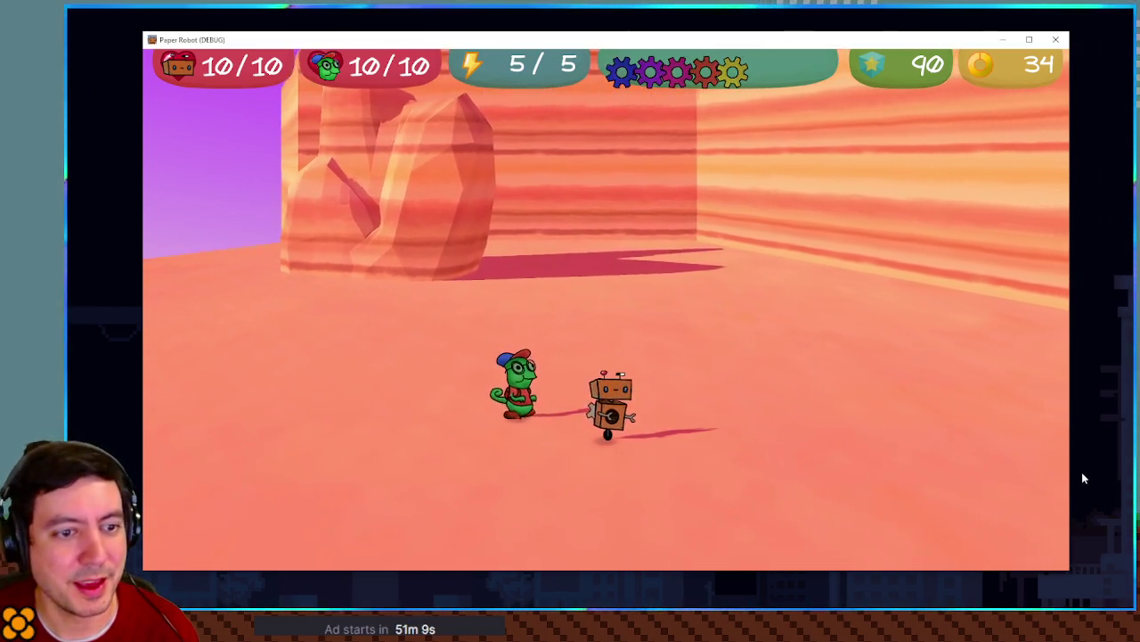
key("d")
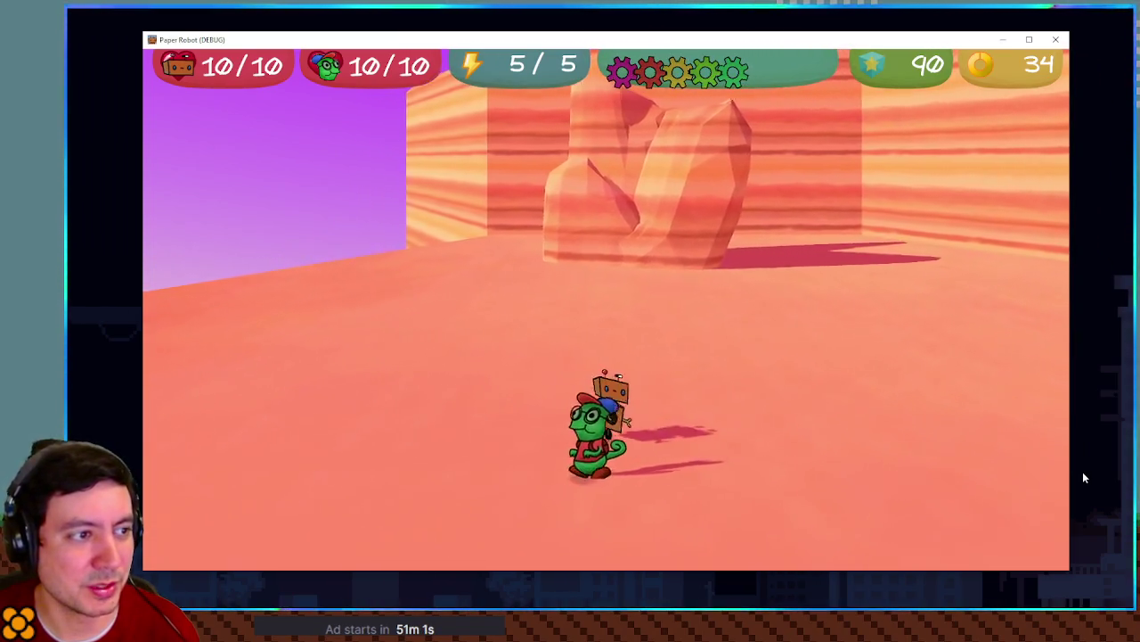
key("w")
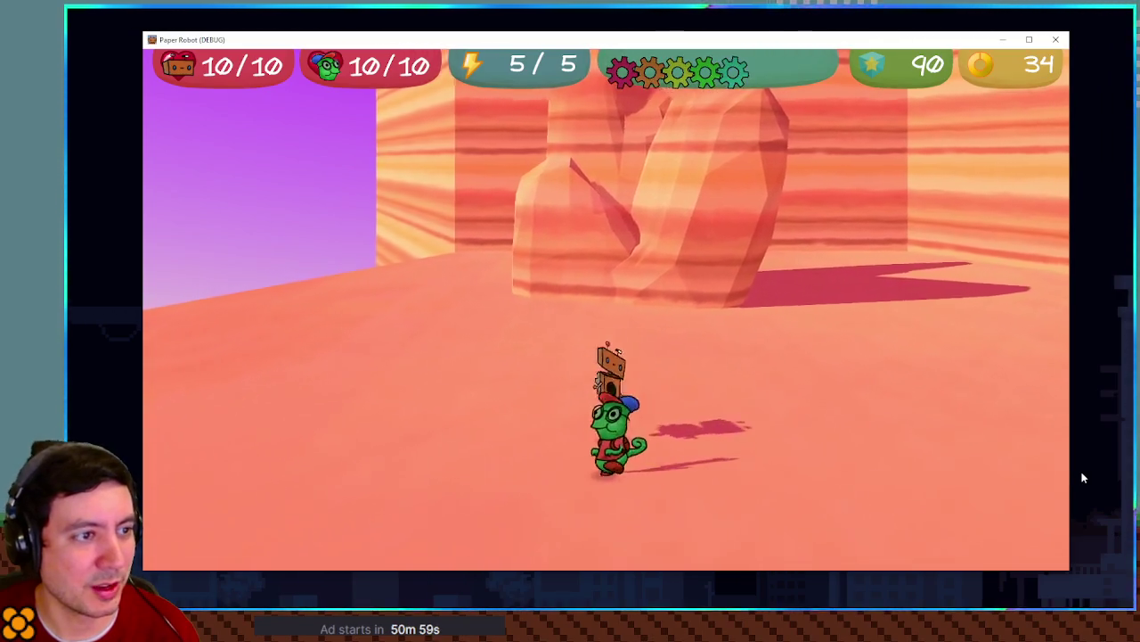
key("space")
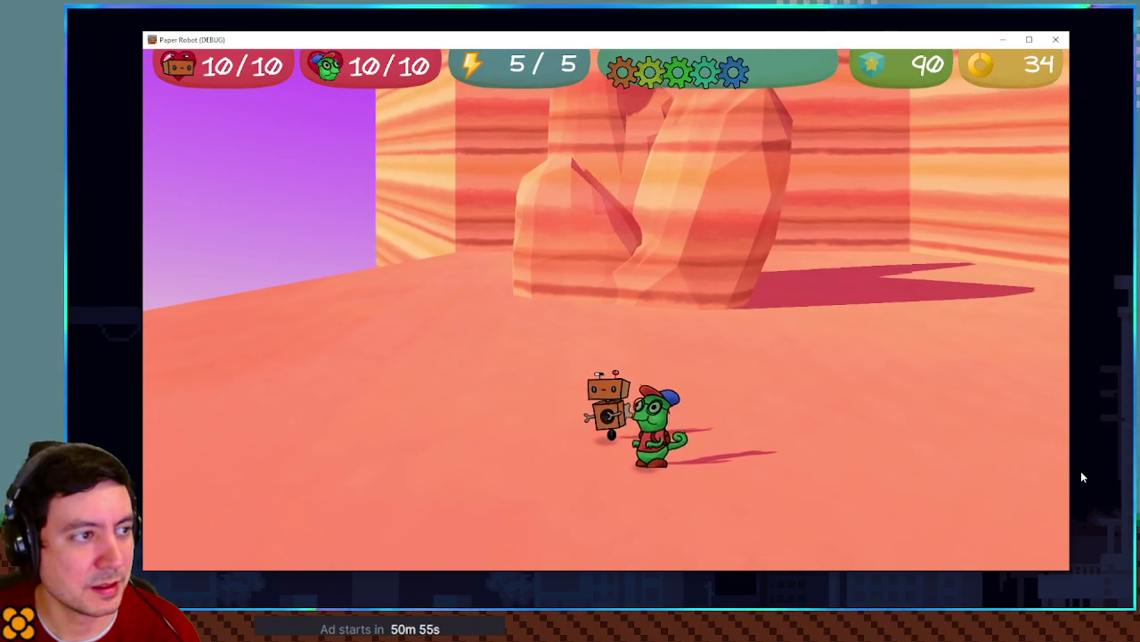
key("d")
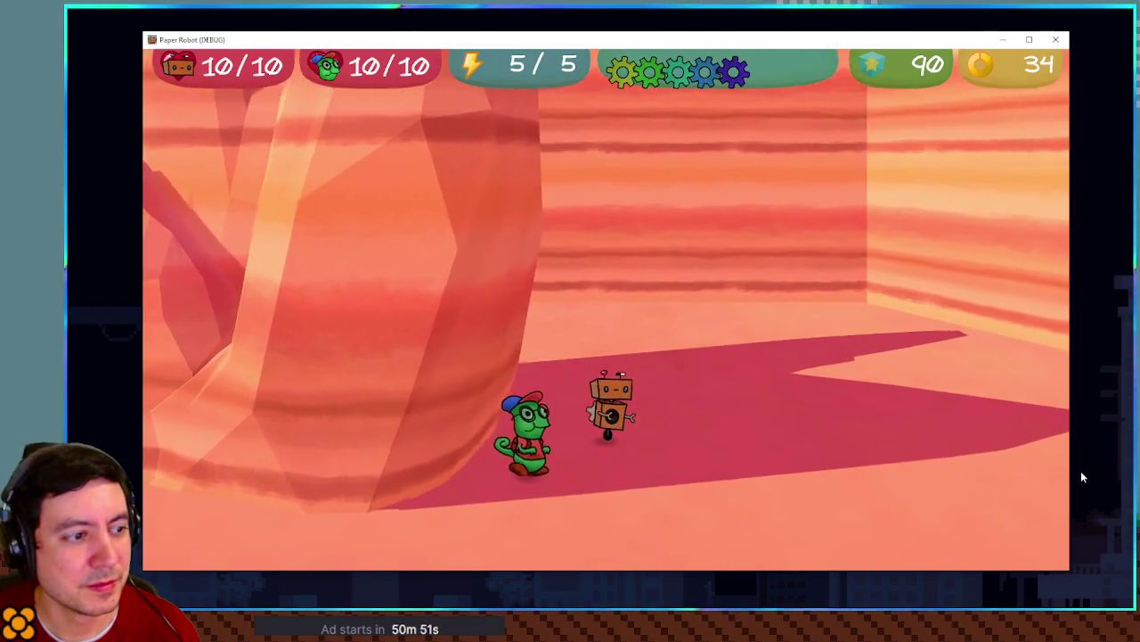
key("w")
key("s")
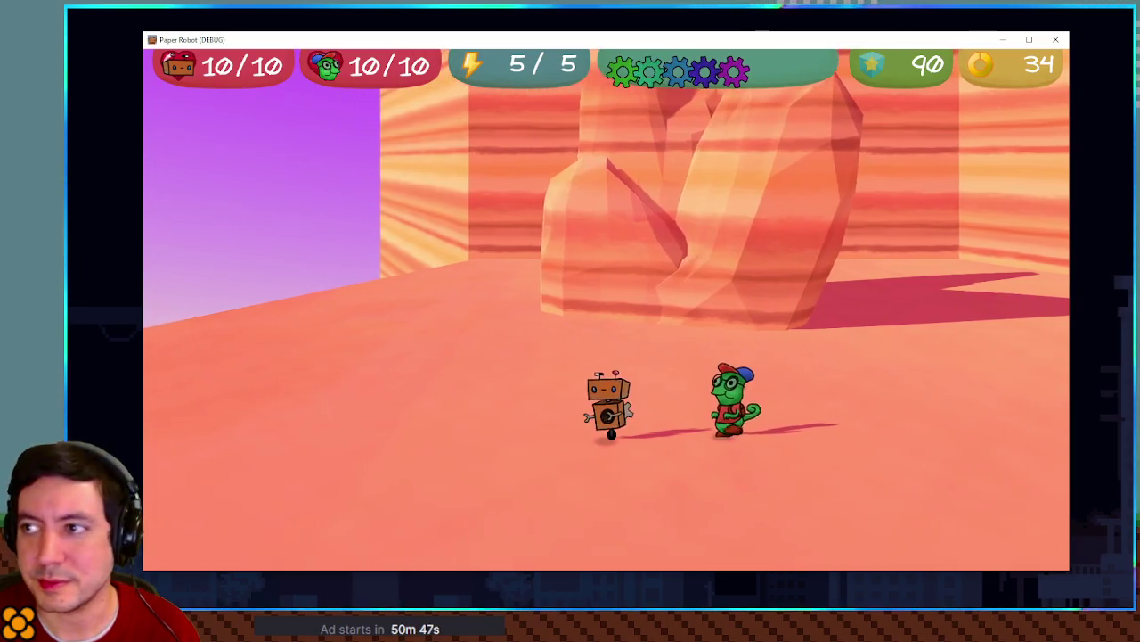
key("alt+Tab")
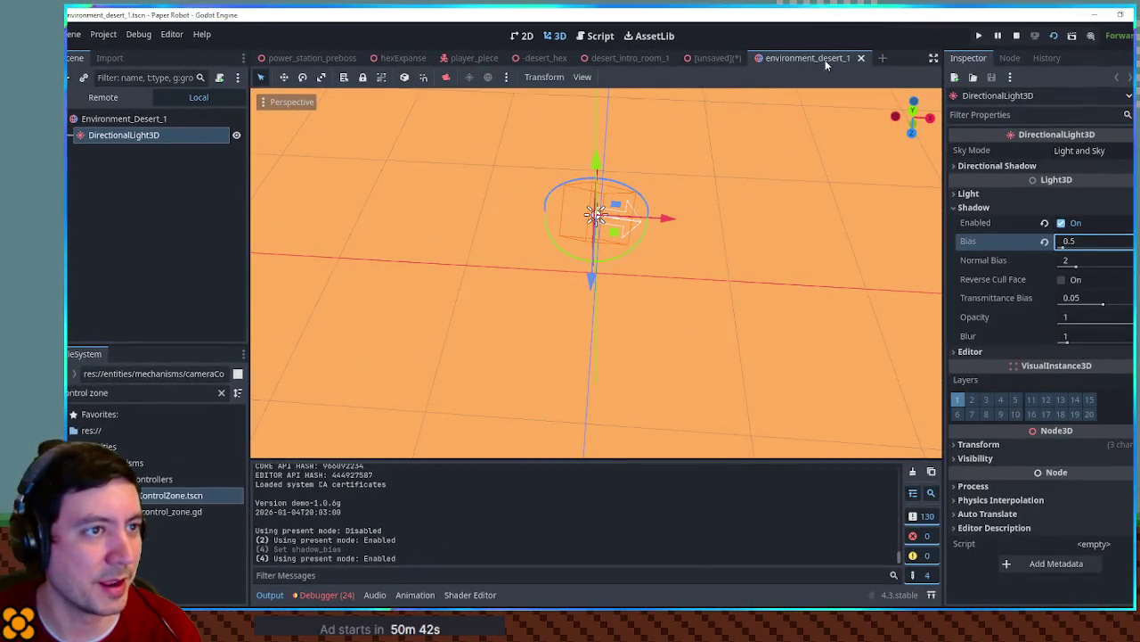
Close environment_desert_1, switch to desert_intro_room_1 and run it with F6
left_click(870, 57)
left_click(629, 59)
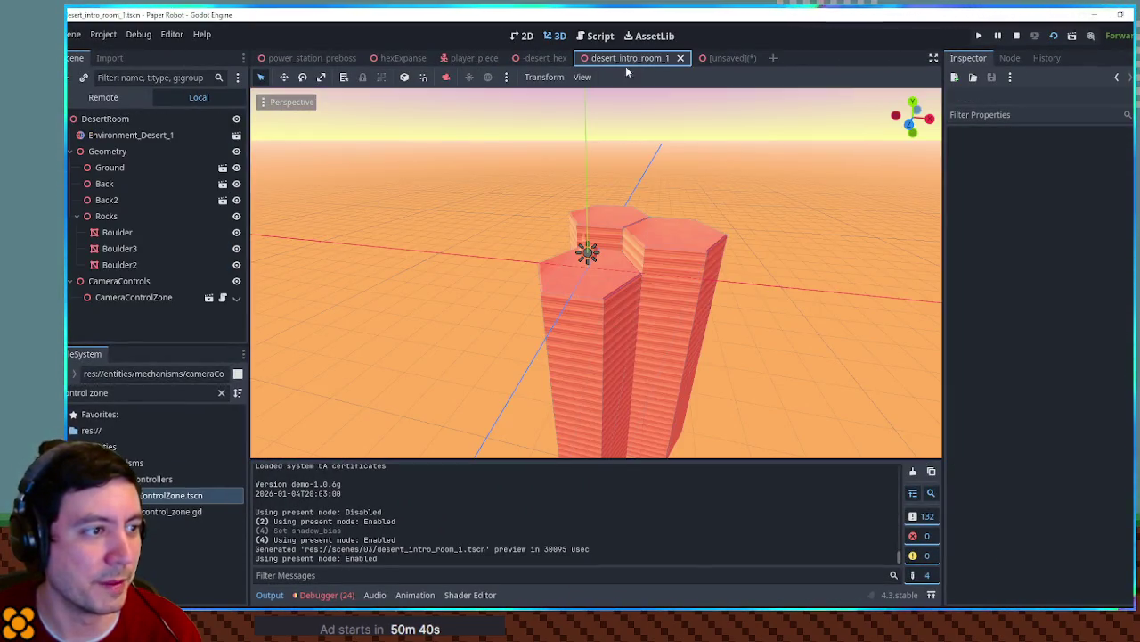
scroll(598, 243, "up", 10)
scroll(623, 329, "down", 5)
key("F6")
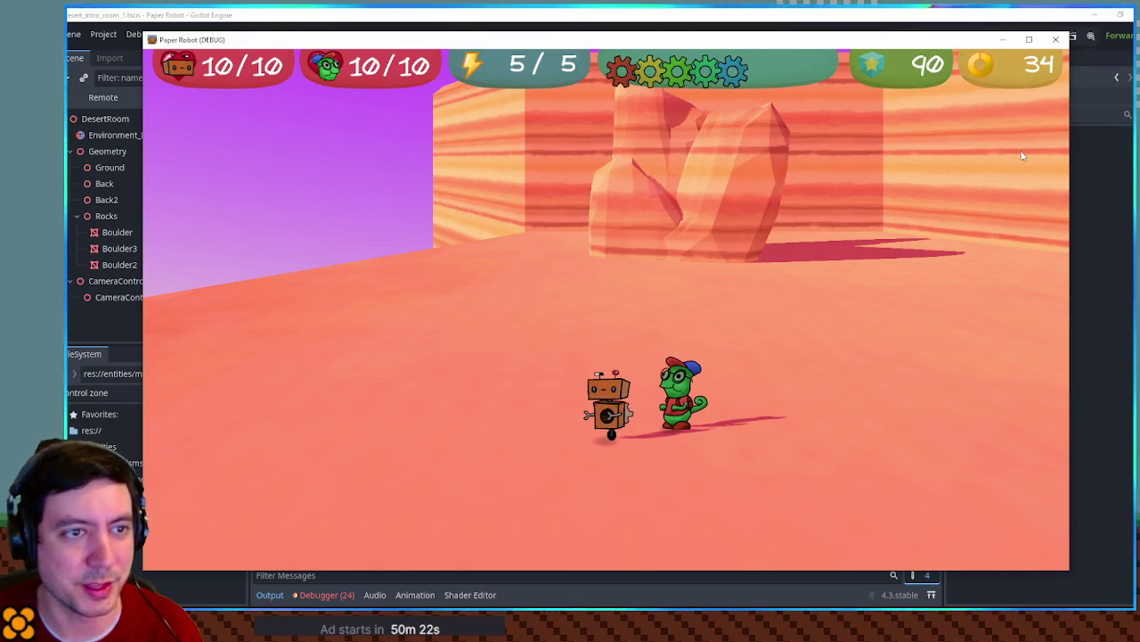
Move the worm around and onto the robot with E, then close the game with Alt+F4
key("e")
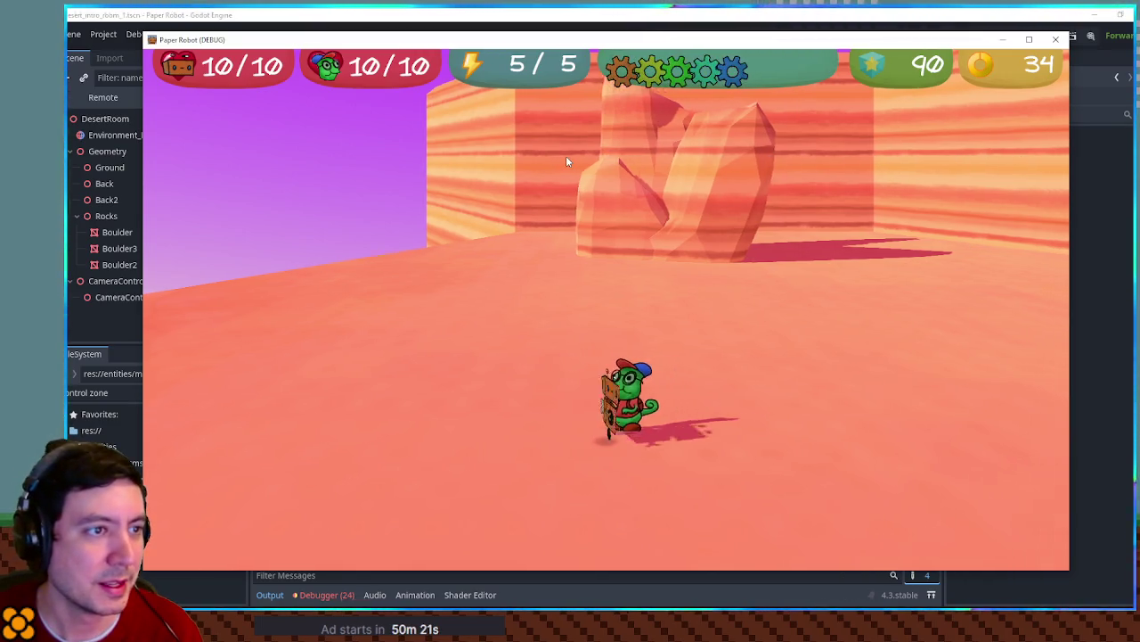
key("e")
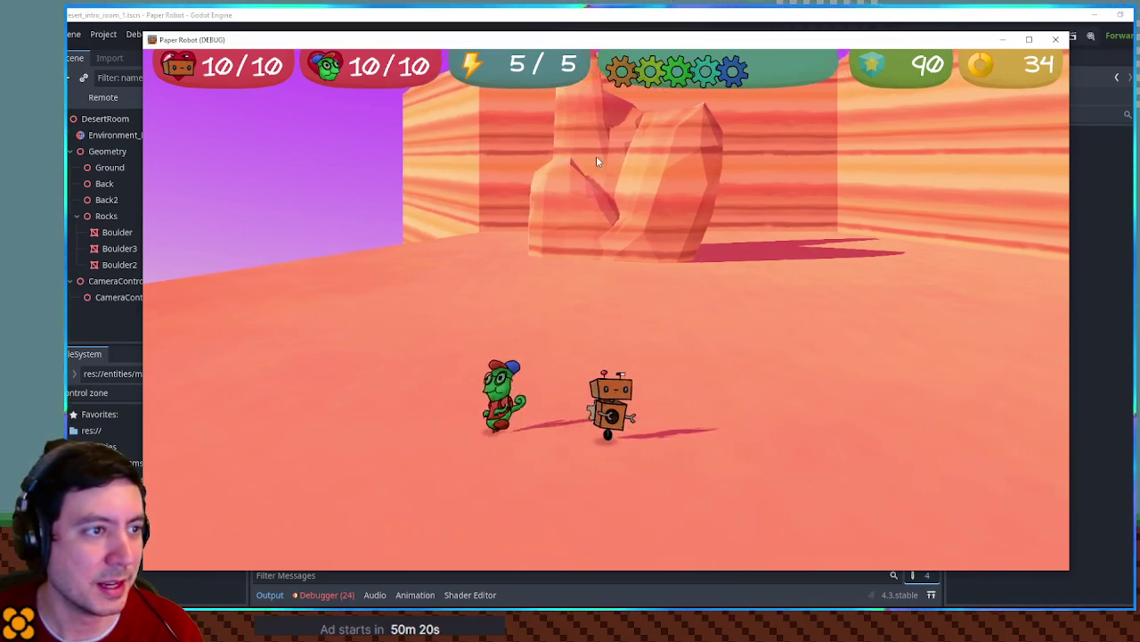
key("e")
key("e")
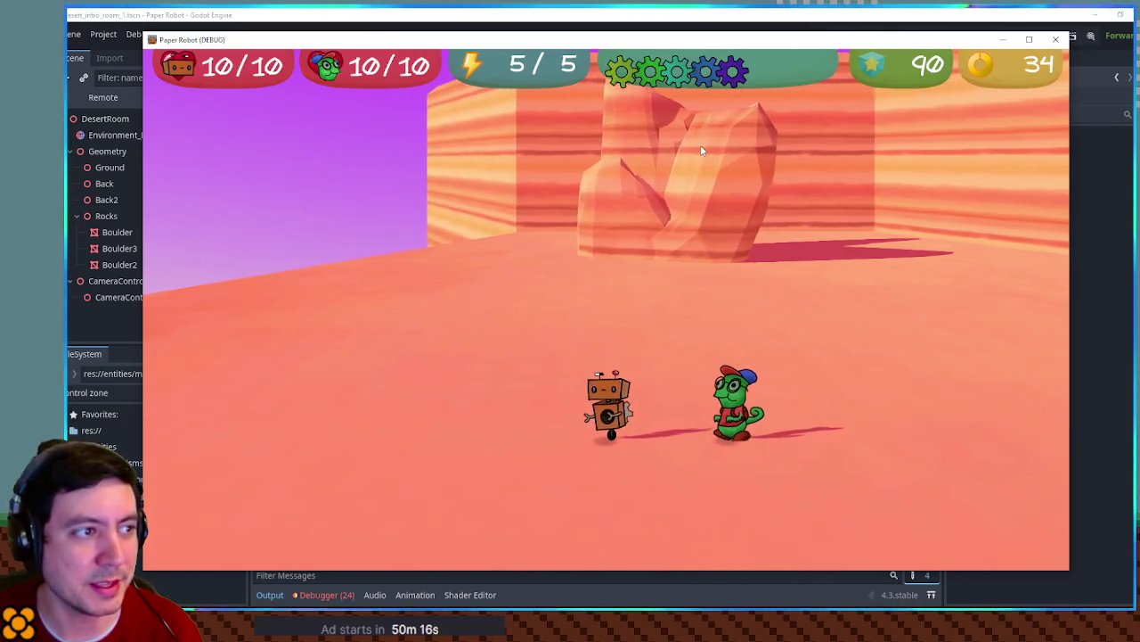
key("e")
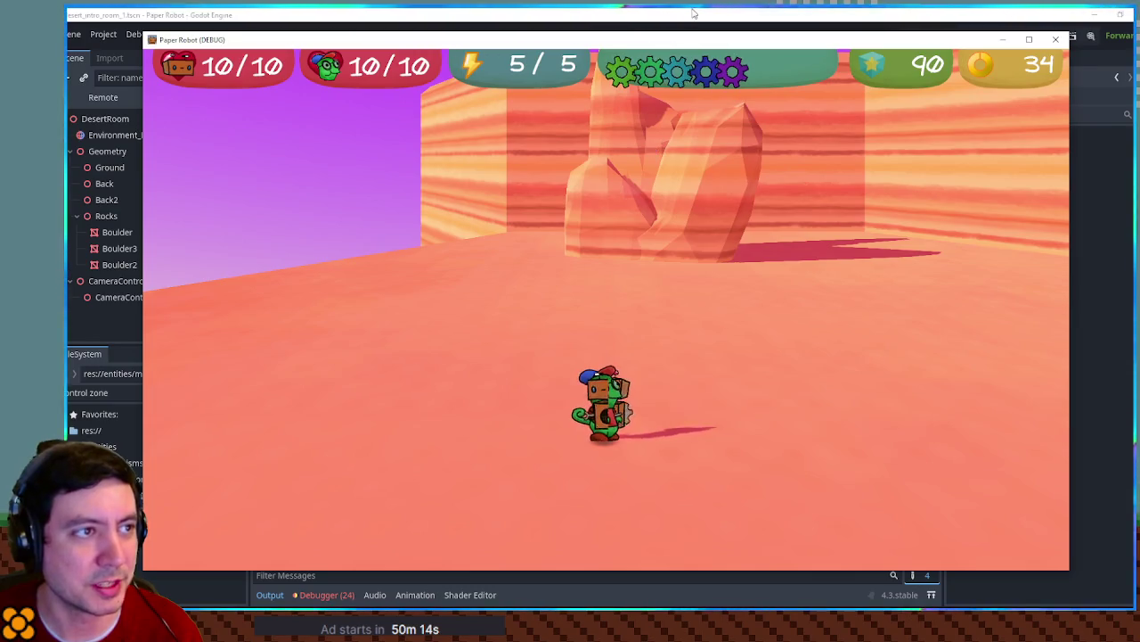
key("alt+F4")
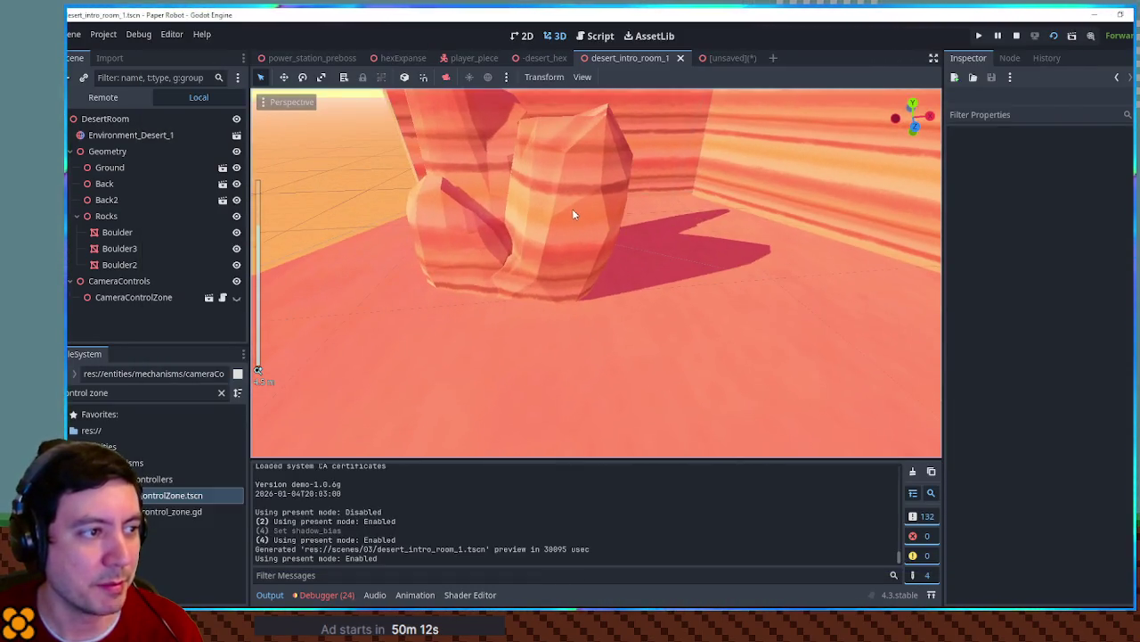
Select Boulder3 and open its mesh's Surface 0 material settings
left_click(572, 208)
left_click(1124, 169)
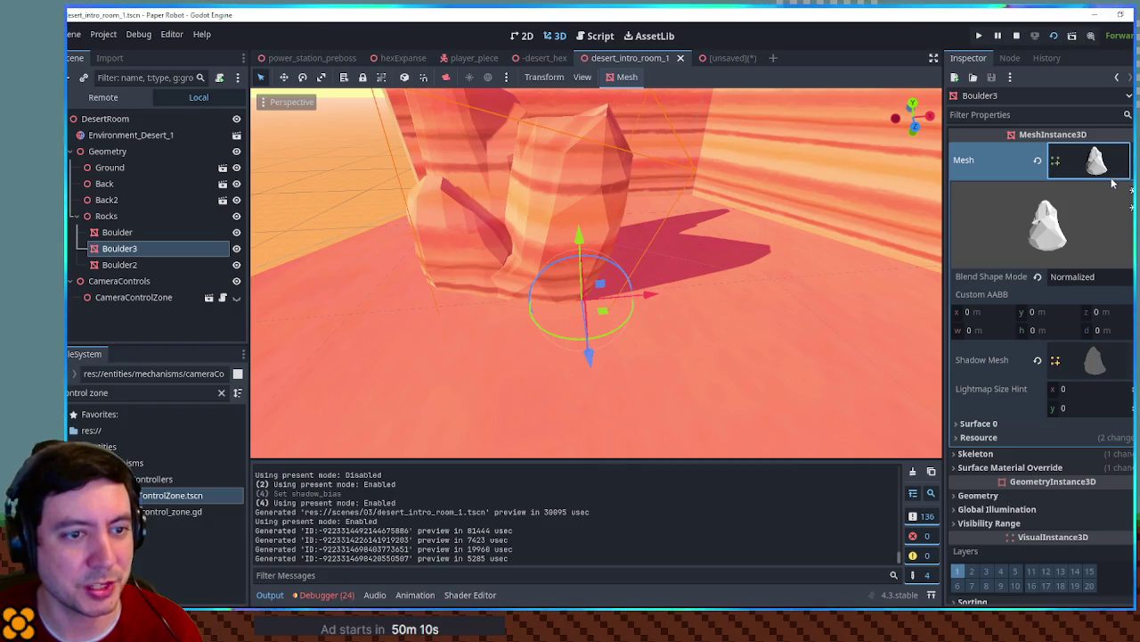
left_click(1020, 424)
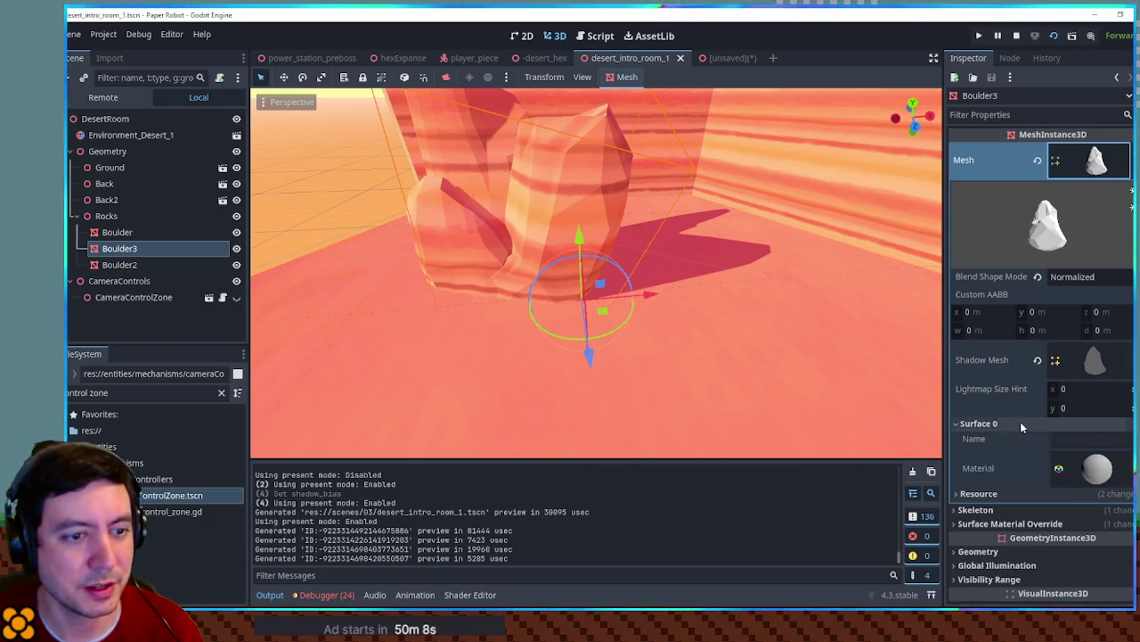
left_click(1095, 468)
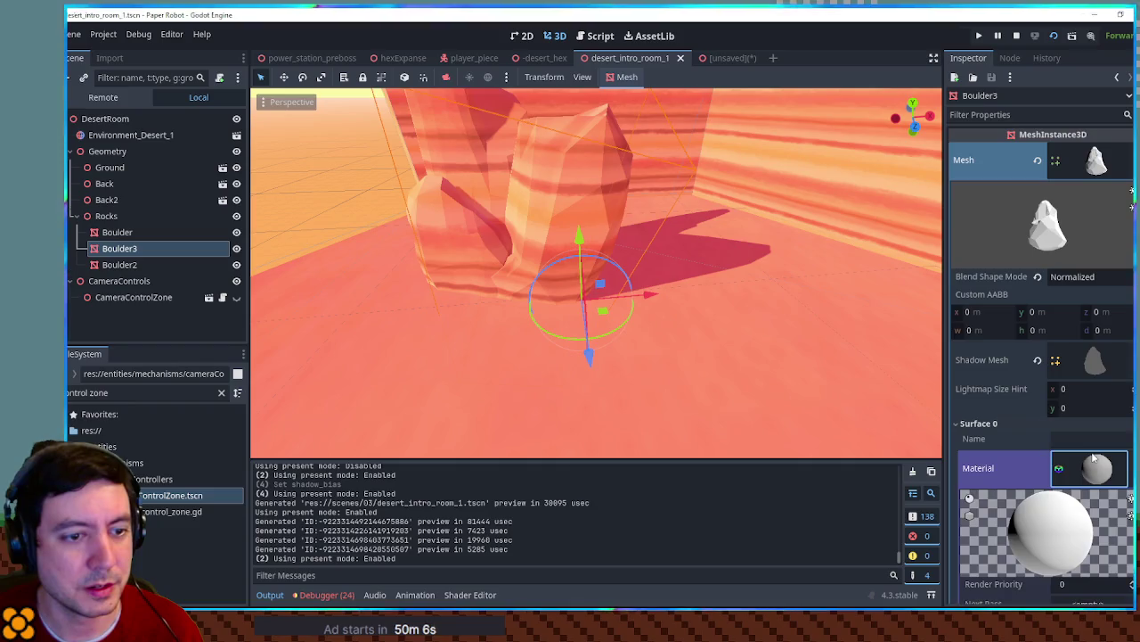
scroll(1067, 374, "down", 5)
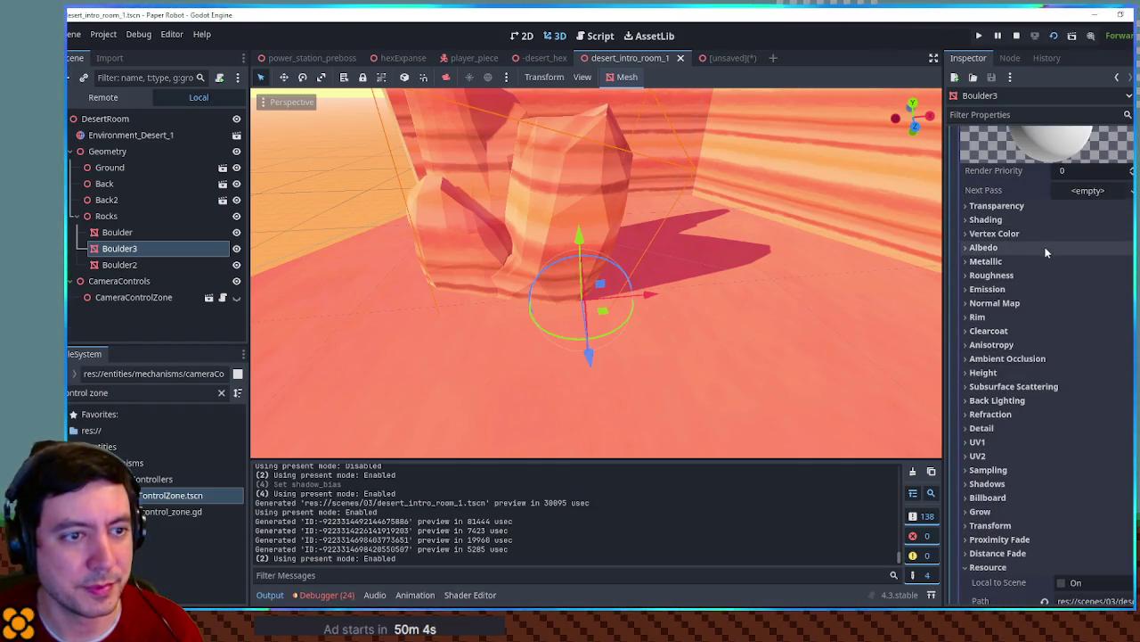
scroll(949, 295, "up", 5)
scroll(949, 294, "up", 3)
Collapse the mesh and open the Surface Material Override slot 0 material instead
left_click(1096, 160)
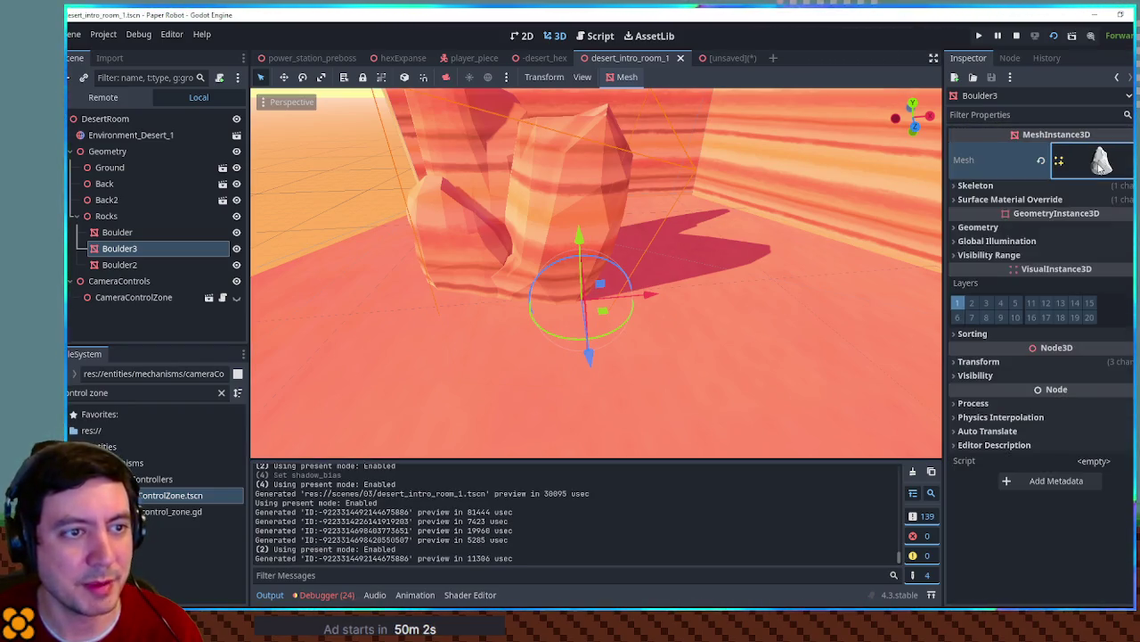
left_click(1075, 197)
left_click(1102, 228)
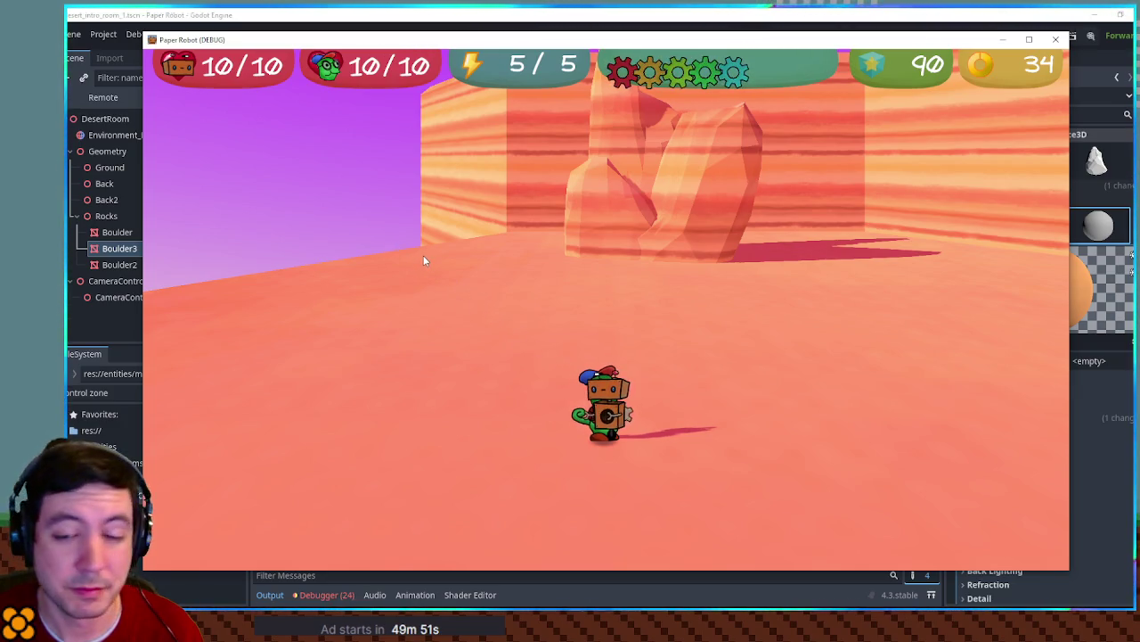
Make the chameleon hop off the robot, then stop and rerun the desert room
key("e")
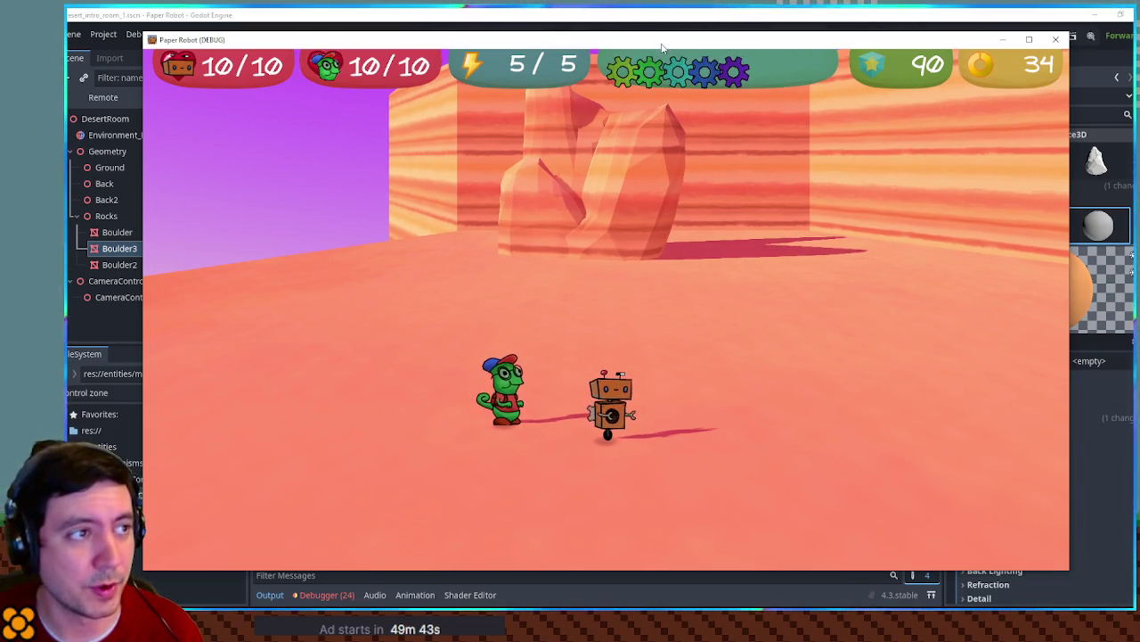
key("F8")
key("F6")
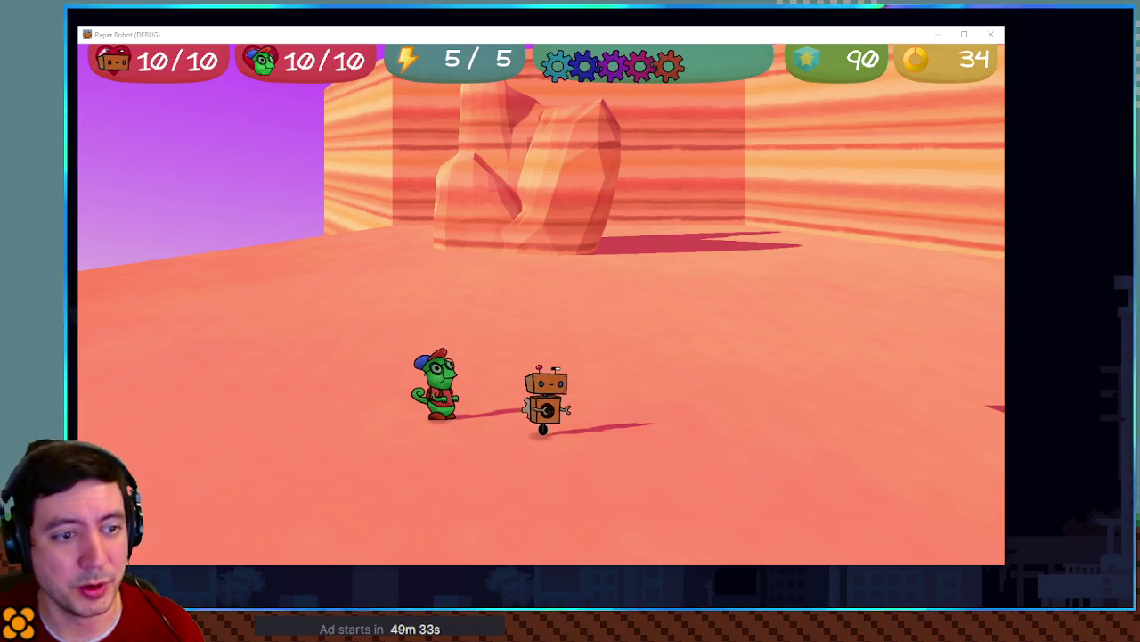
Orbit the game camera with E and Q to view the rocks, alt-tabbing to the editor and back
key("e")
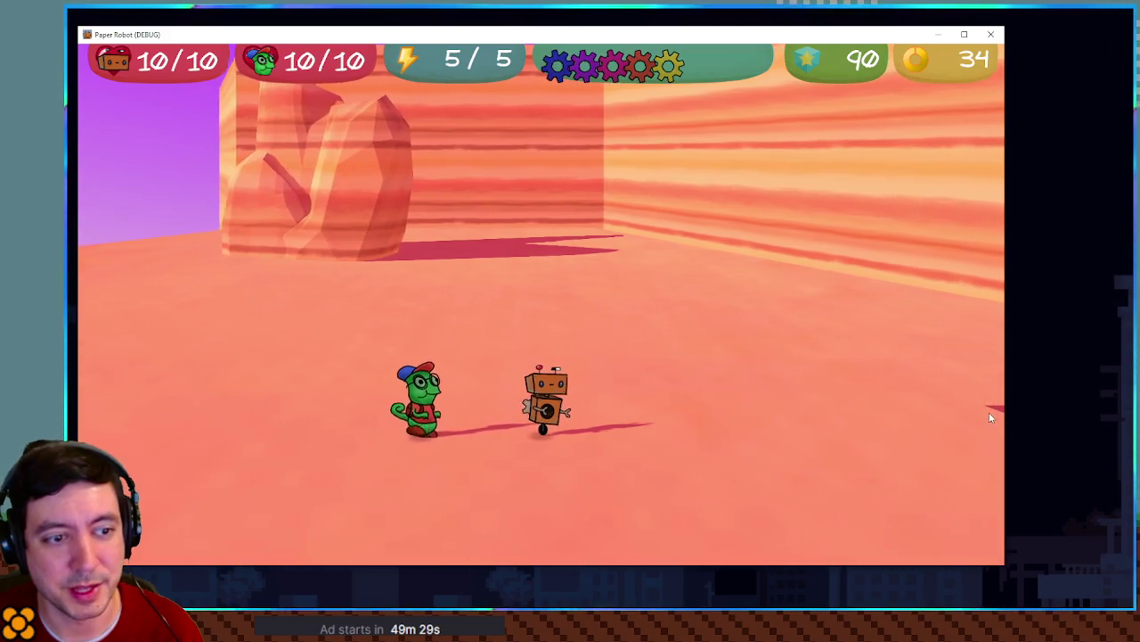
key("q")
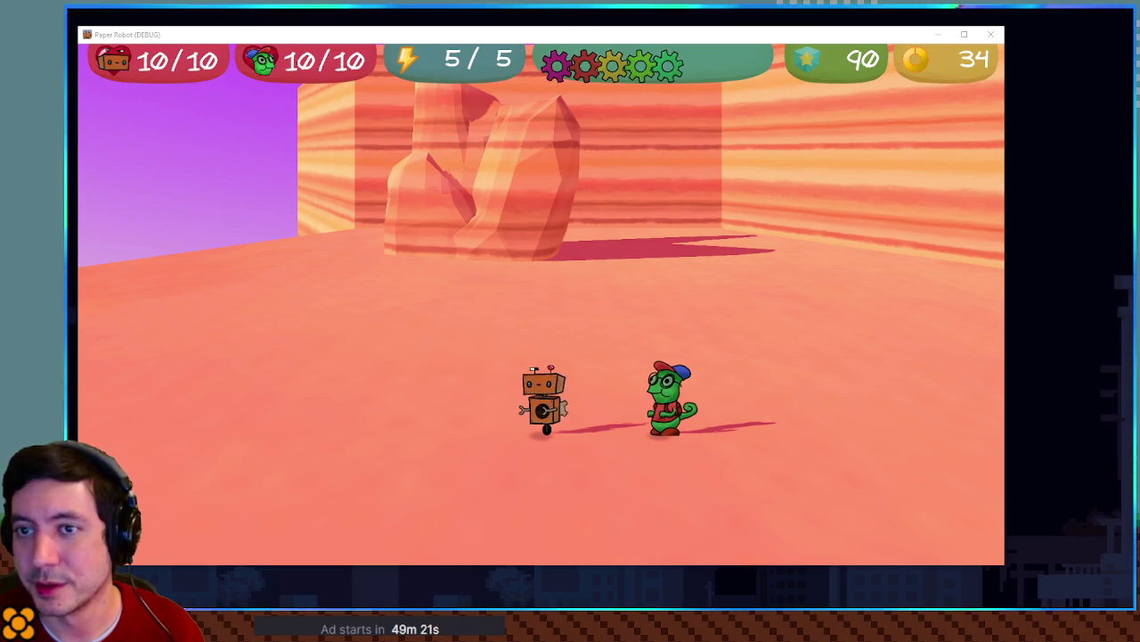
key("alt+Tab")
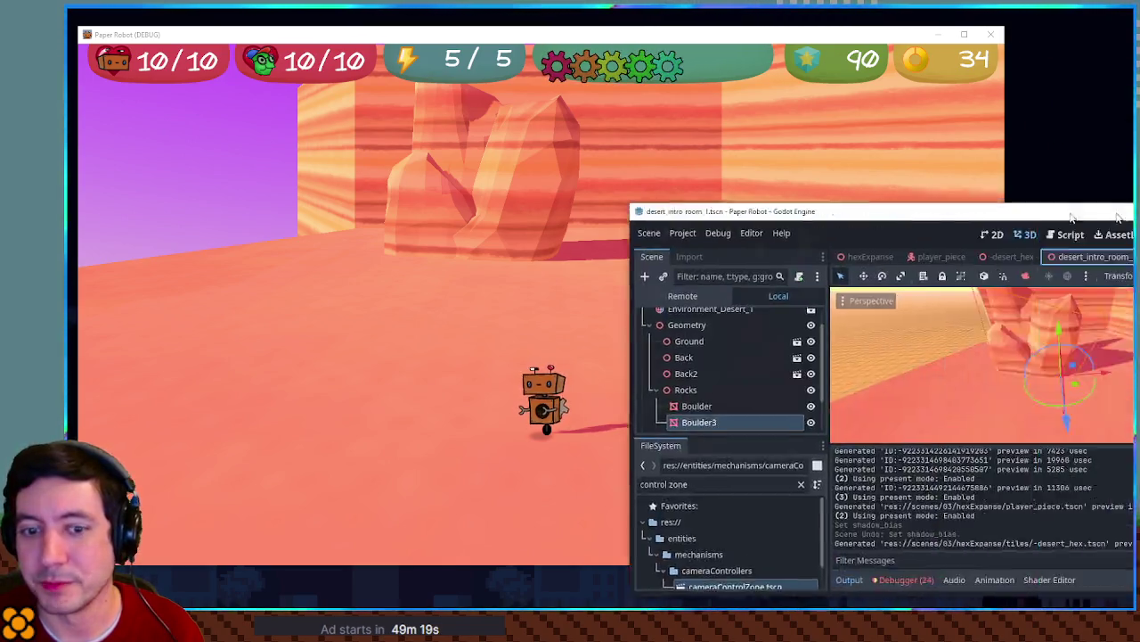
key("alt+Tab")
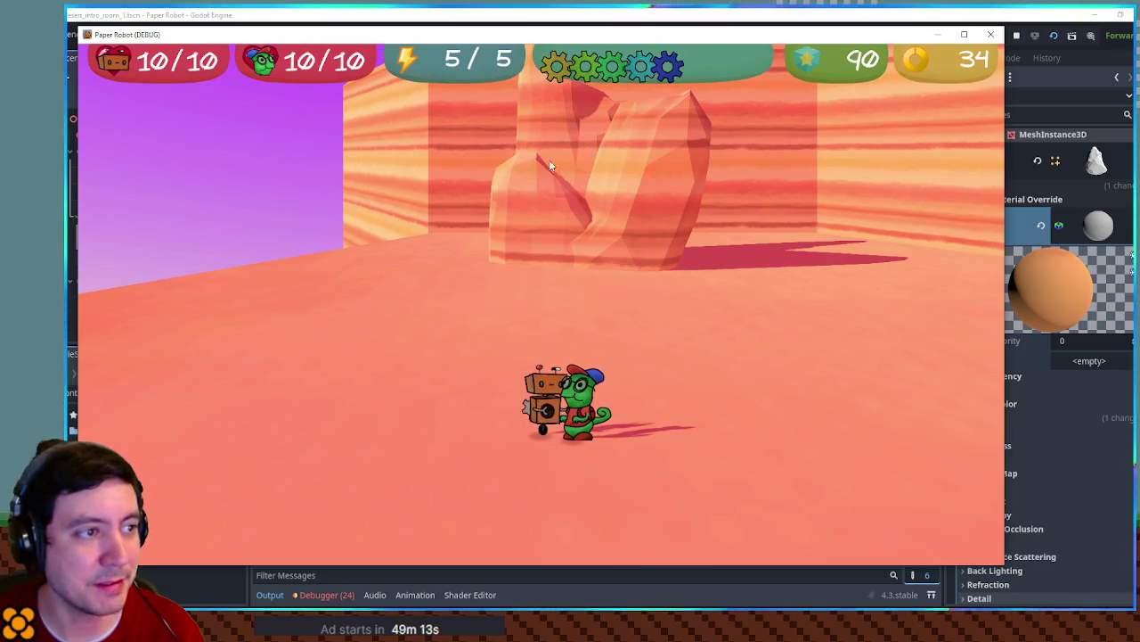
Make Boulder3's Surface Material Override unique, expand its Albedo settings, and return to the running game
left_click(1089, 243)
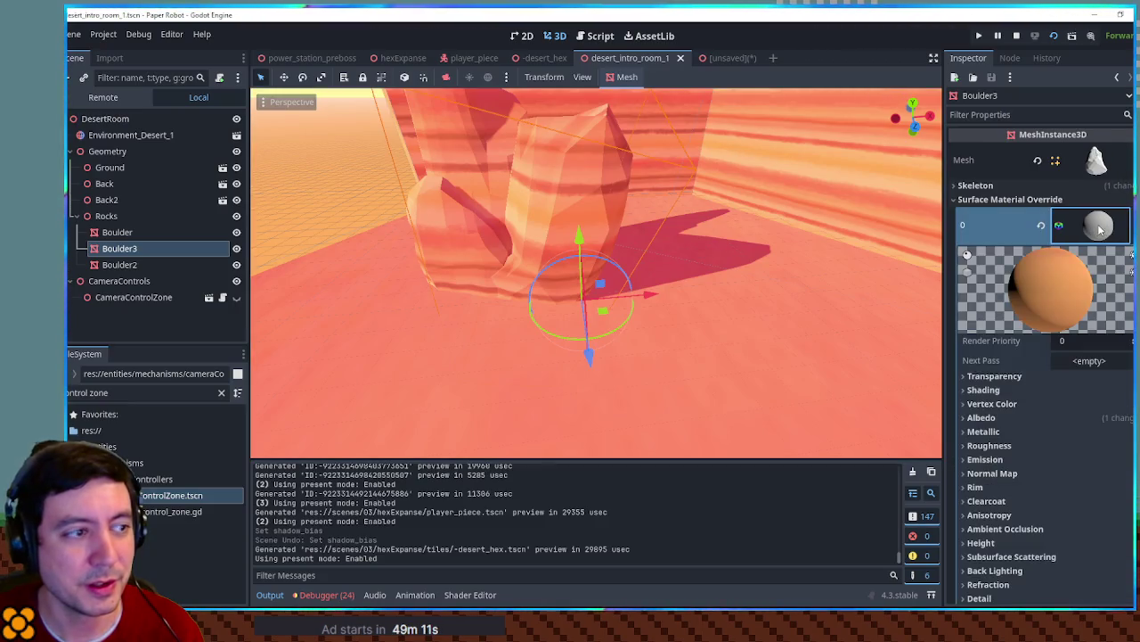
right_click(1105, 231)
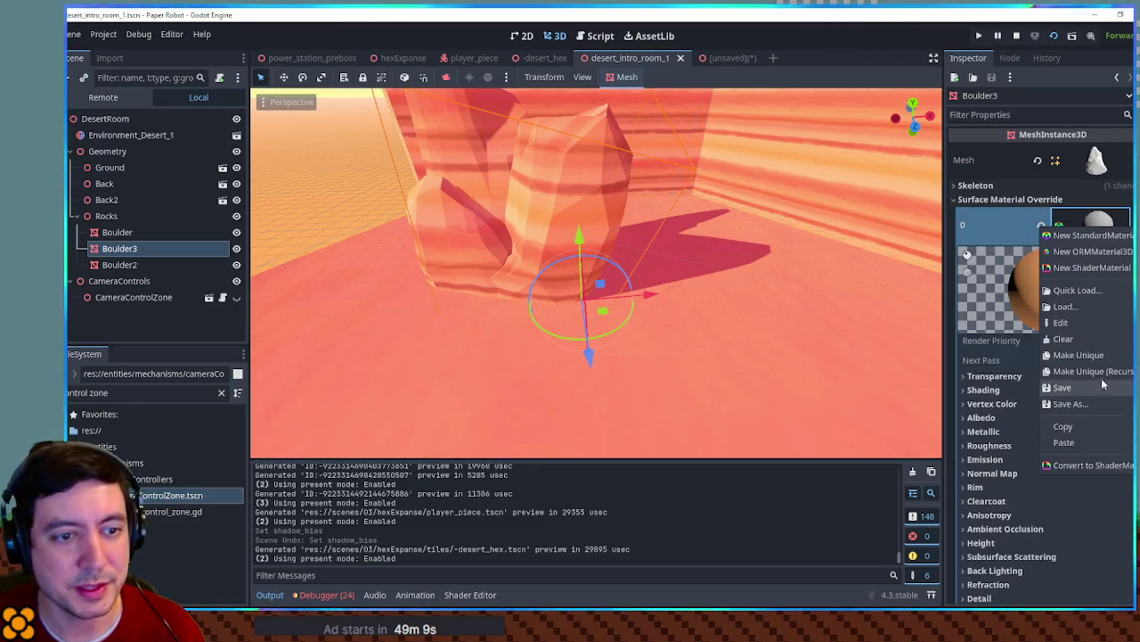
left_click(1078, 355)
left_click(981, 415)
left_click_drag(962, 14, 962, 74)
key("alt+Tab")
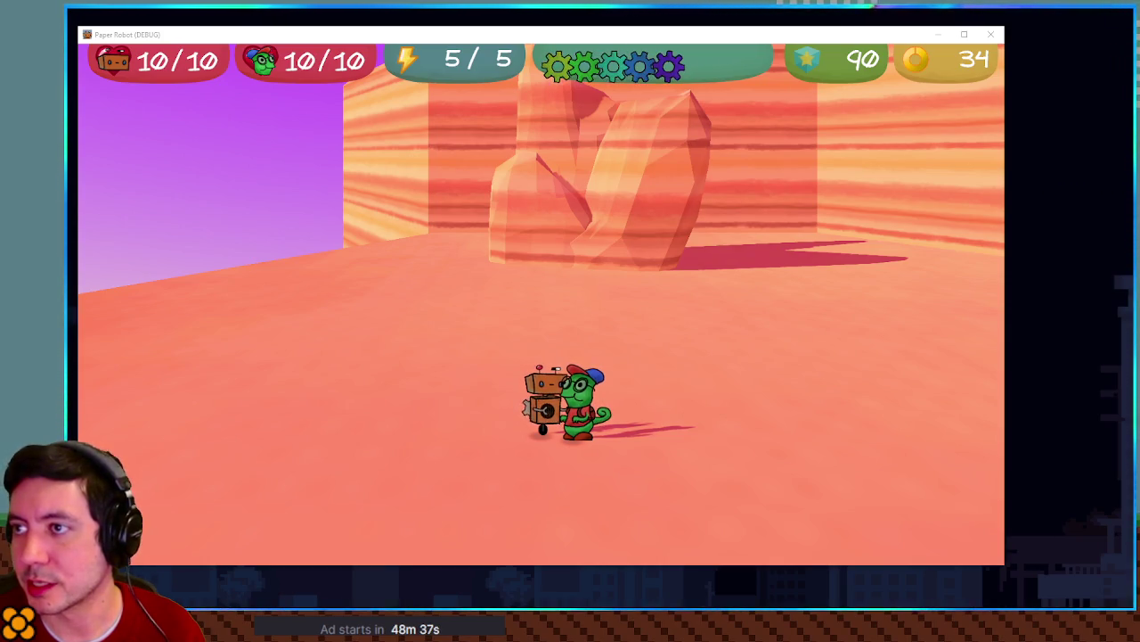
Copy Boulder2's orange override material onto Boulder, save desert_intro_room_1 and run the scene again
key("F8")
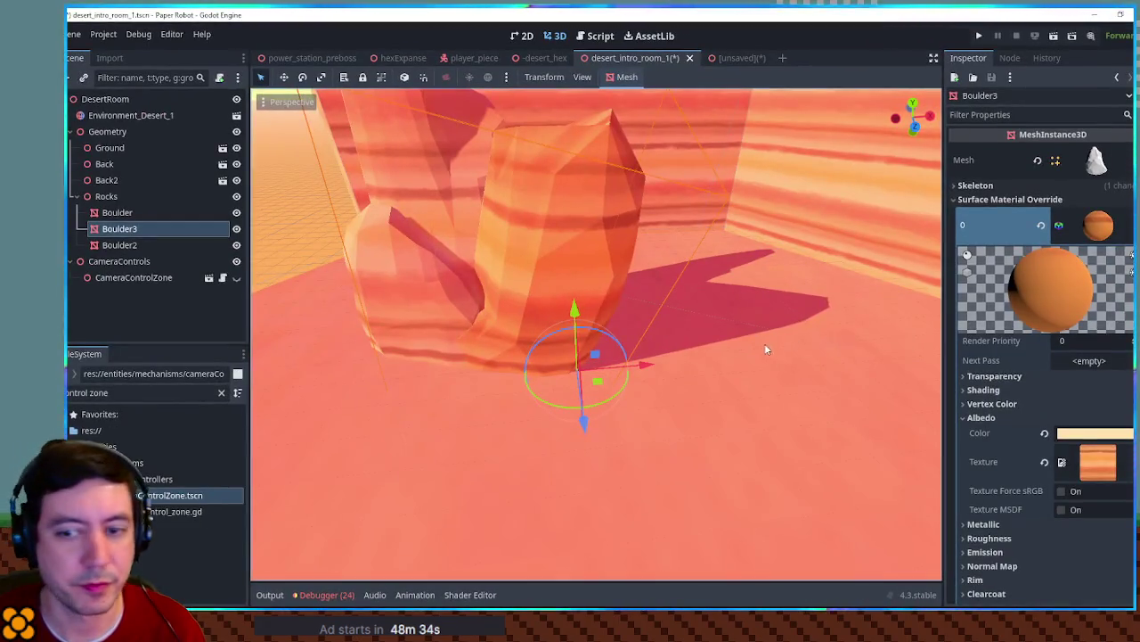
left_click(403, 265)
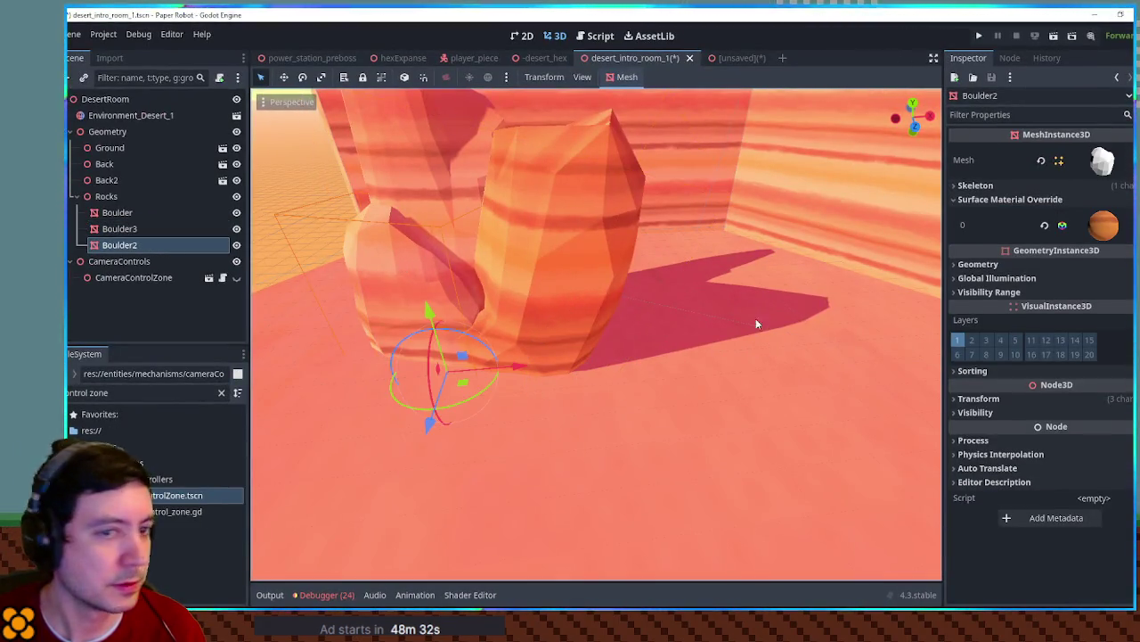
left_click(1128, 225)
left_click(791, 360)
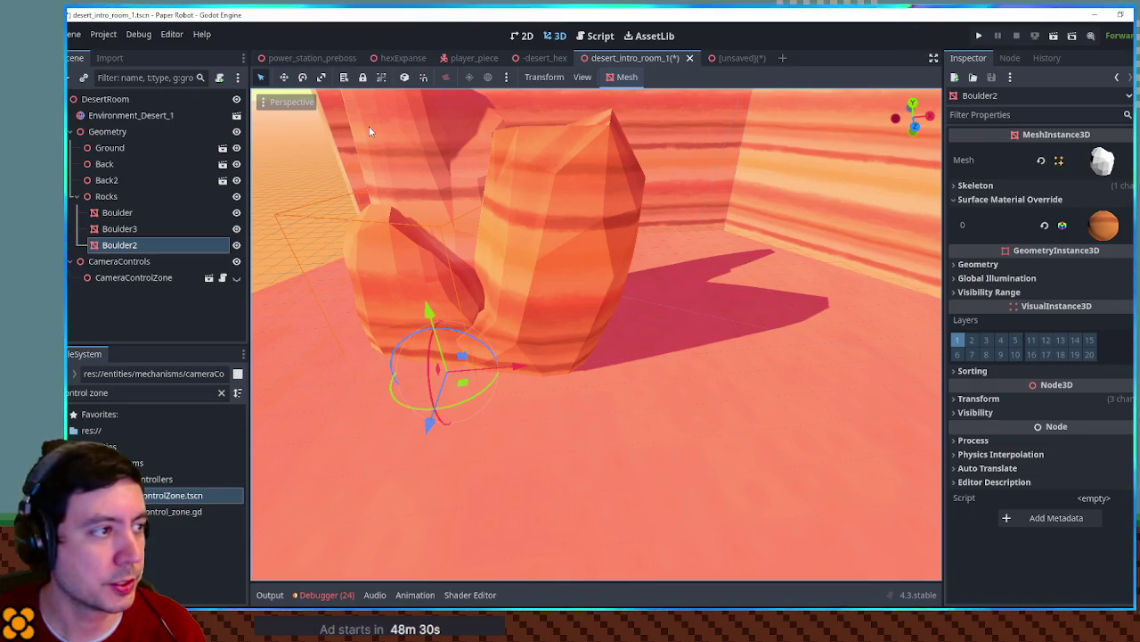
left_click(401, 147)
left_click(1128, 261)
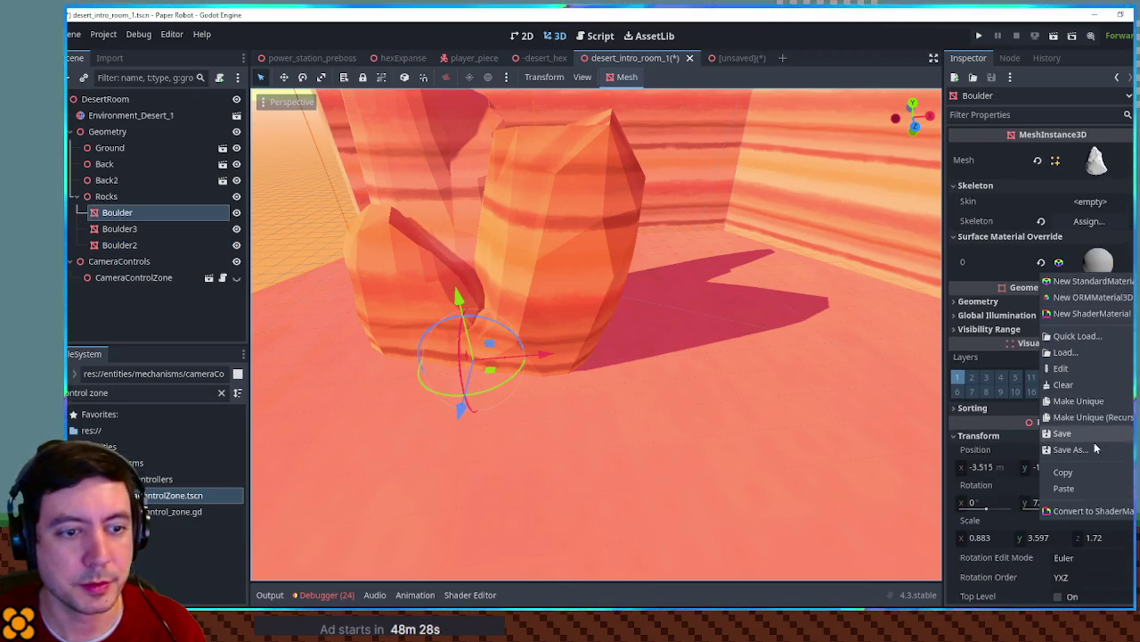
left_click(1065, 488)
key("ctrl+s")
key("F6")
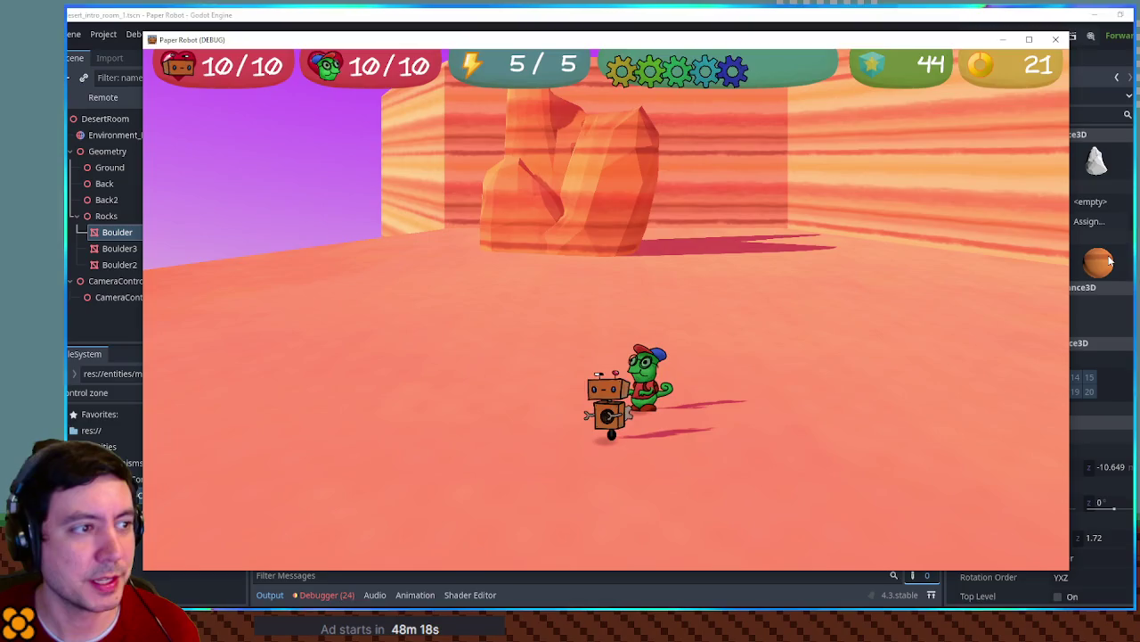
Walk the chameleon and robot back and forth across the desert sand with D and A
key("F8")
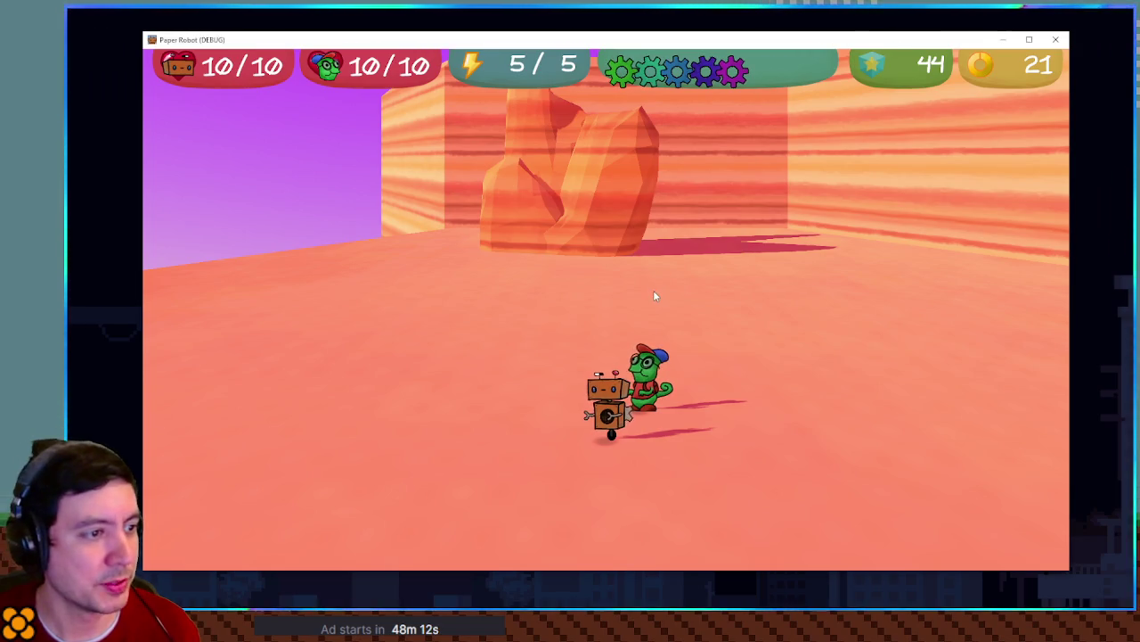
key("d")
key("a")
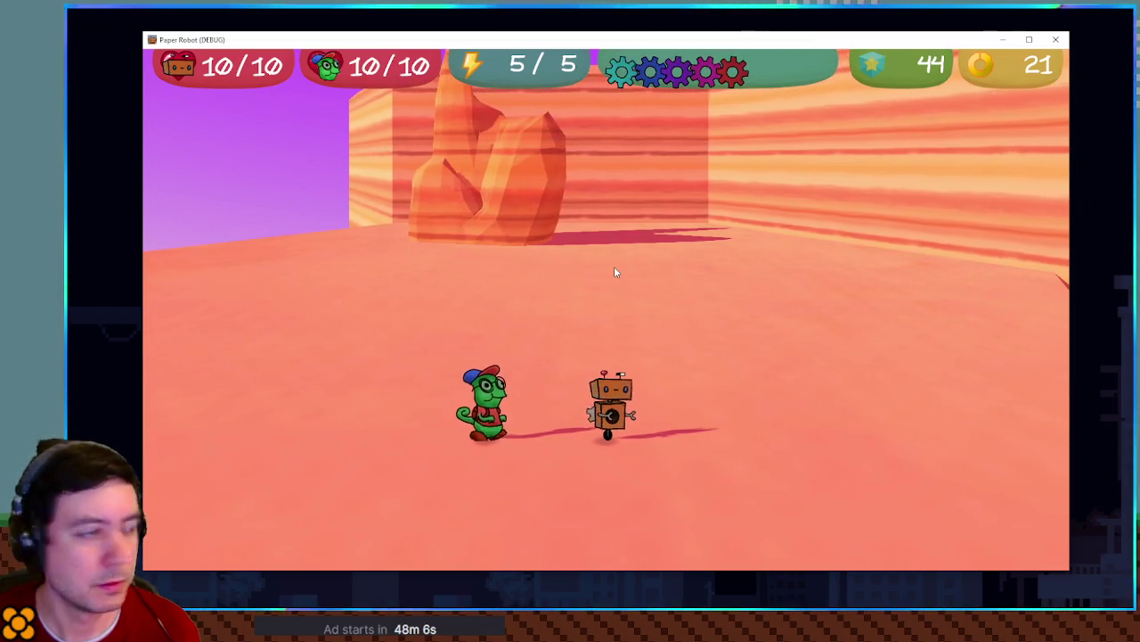
key("d")
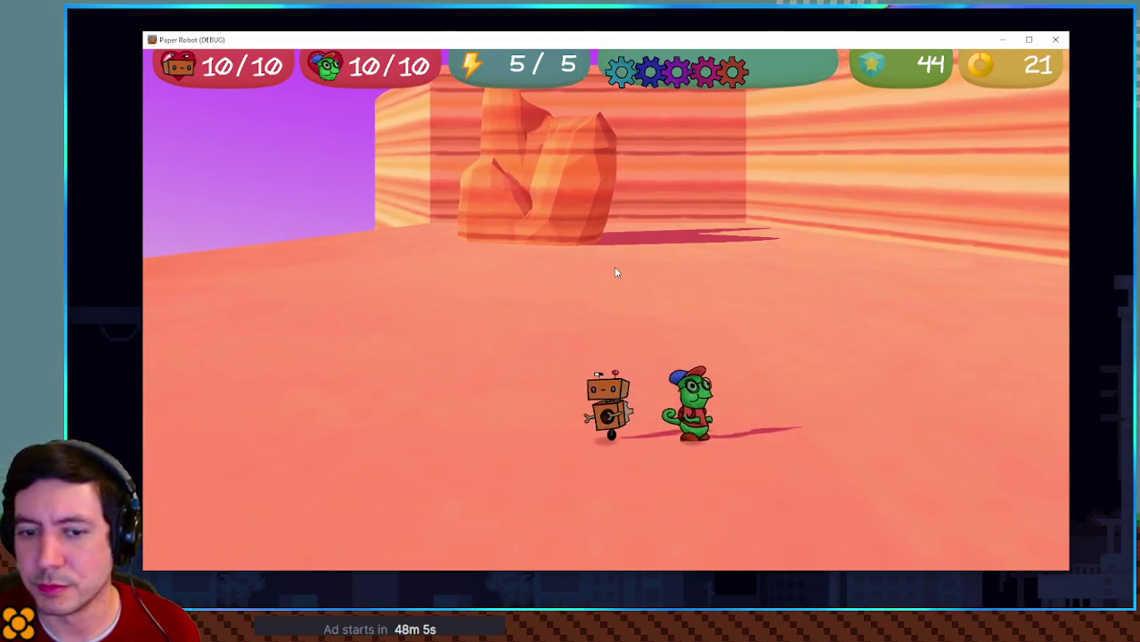
key("a")
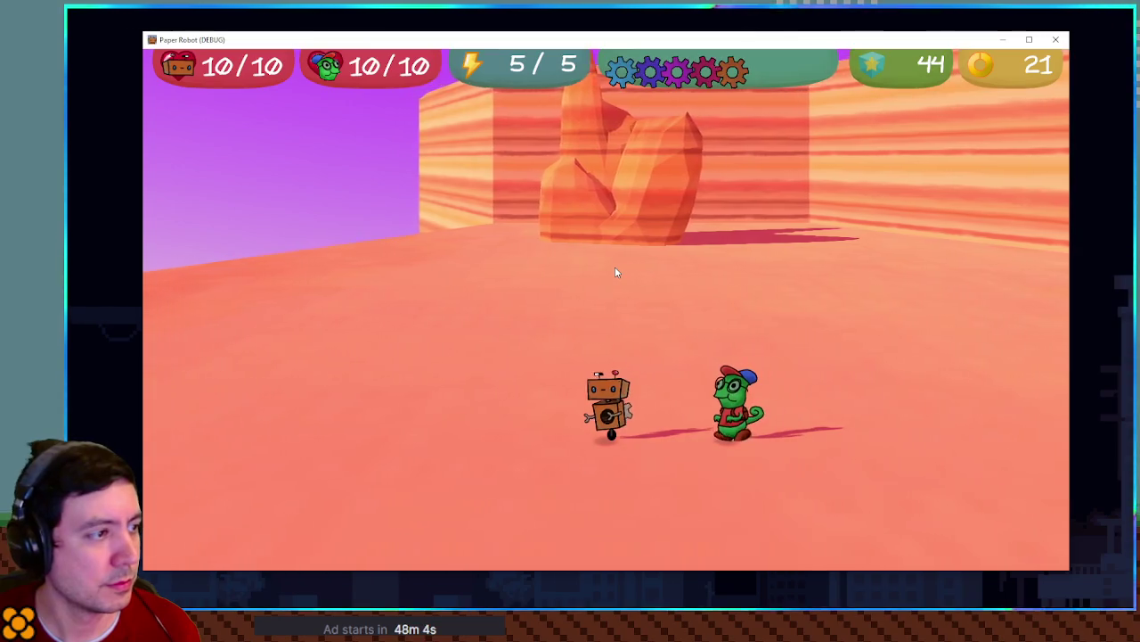
Reposition the debug game window, orbit the game camera with E, then stop the game
mouse_move(663, 45)
left_mouse_down()
mouse_move(749, 25)
mouse_move(672, 23)
mouse_move(609, 42)
mouse_move(585, 82)
mouse_move(760, 81)
mouse_move(787, 47)
mouse_move(768, 24)
mouse_move(712, 12)
mouse_move(625, 17)
mouse_move(626, 67)
mouse_move(689, 51)
mouse_move(682, 40)
mouse_move(624, 49)
mouse_move(651, 42)
left_mouse_up()
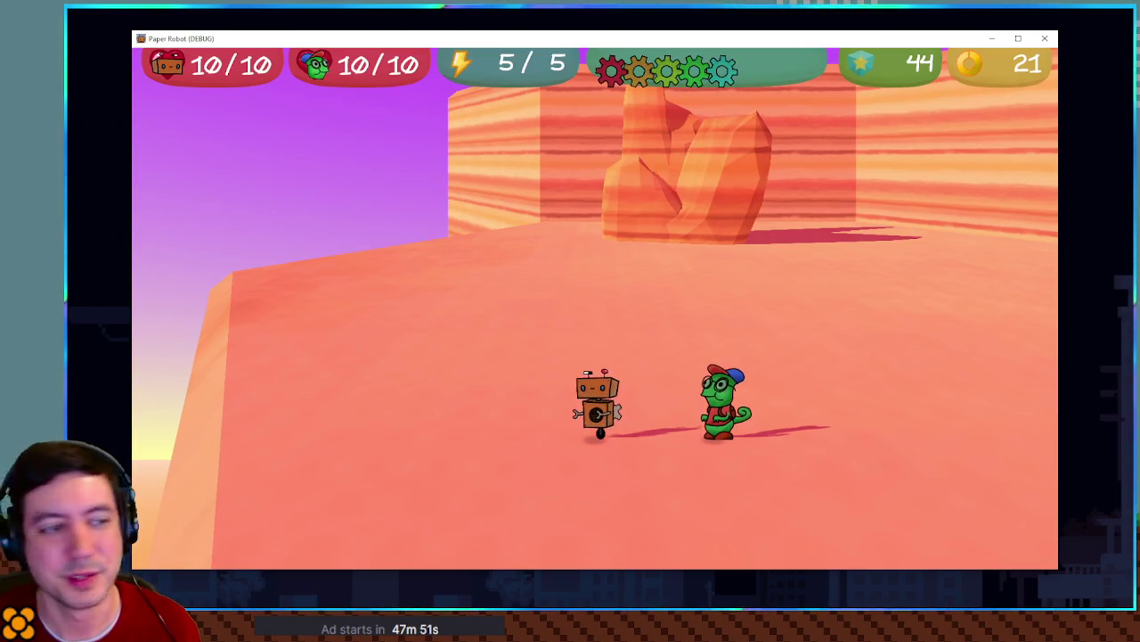
mouse_move(751, 47)
left_mouse_down()
mouse_move(858, 242)
mouse_move(752, 261)
mouse_move(691, 253)
mouse_move(739, 11)
mouse_move(755, 46)
mouse_move(744, 46)
mouse_move(767, 48)
mouse_move(728, 47)
left_mouse_up()
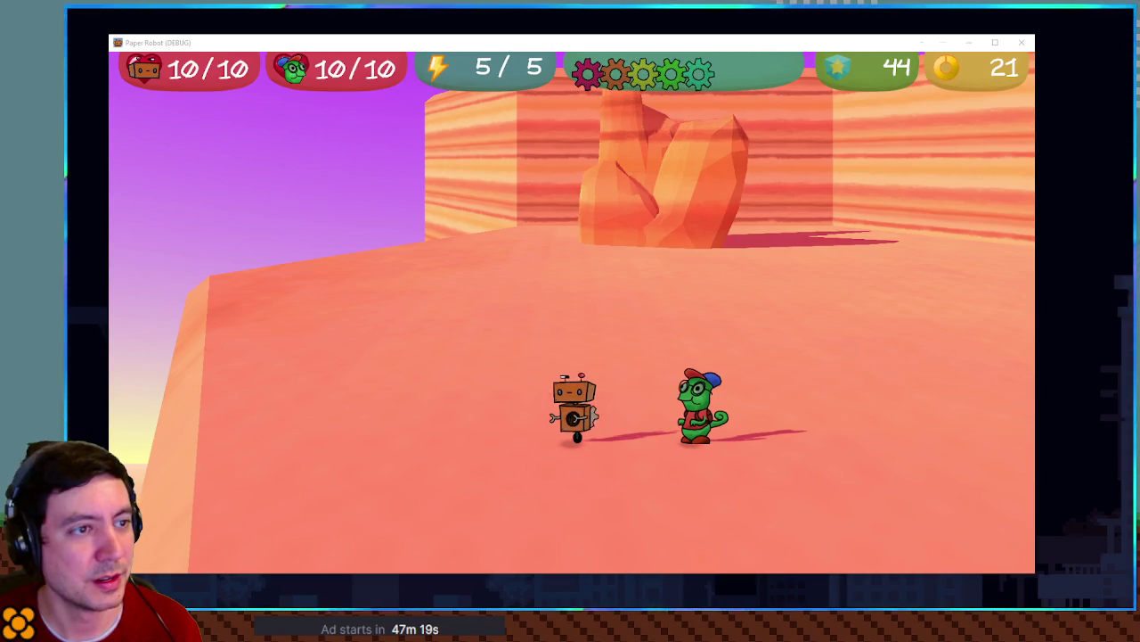
key("e")
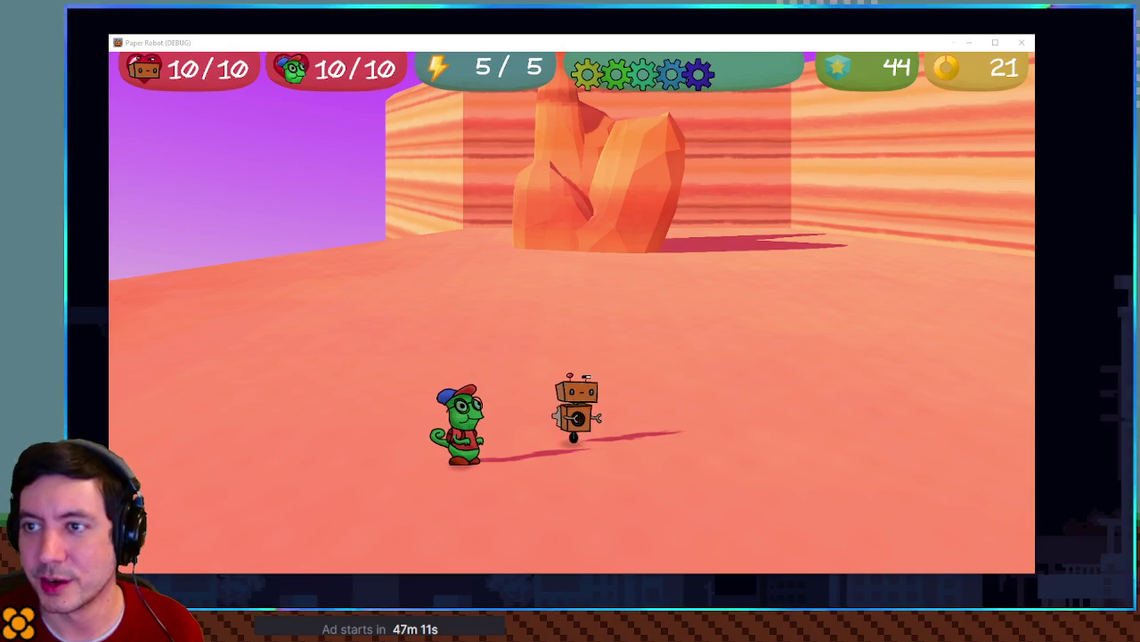
key("F8")
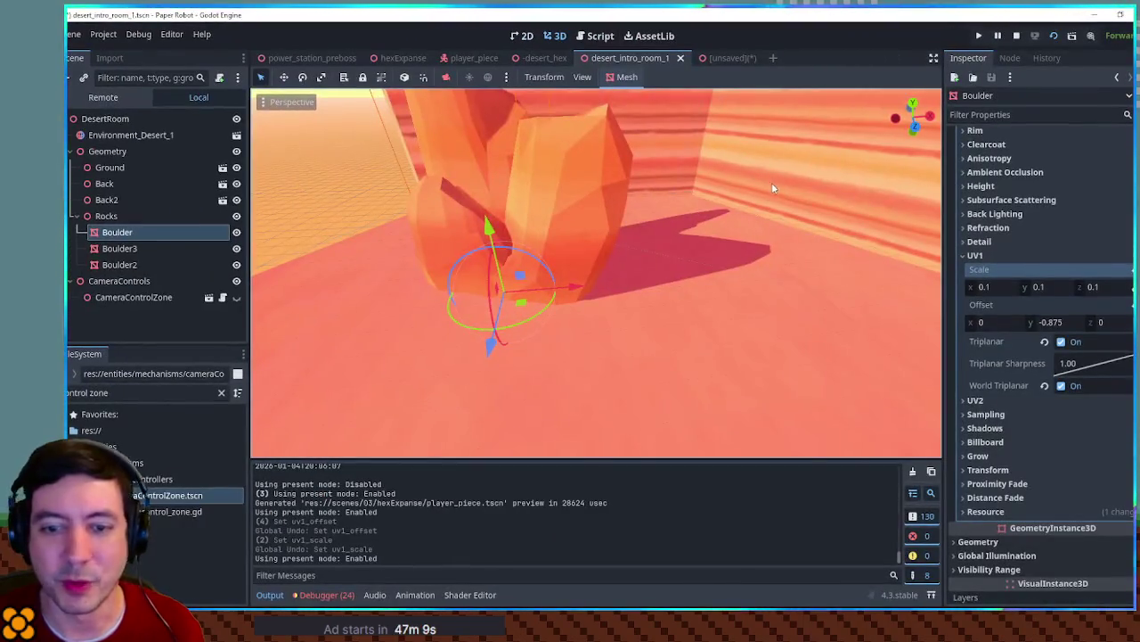
left_click(403, 58)
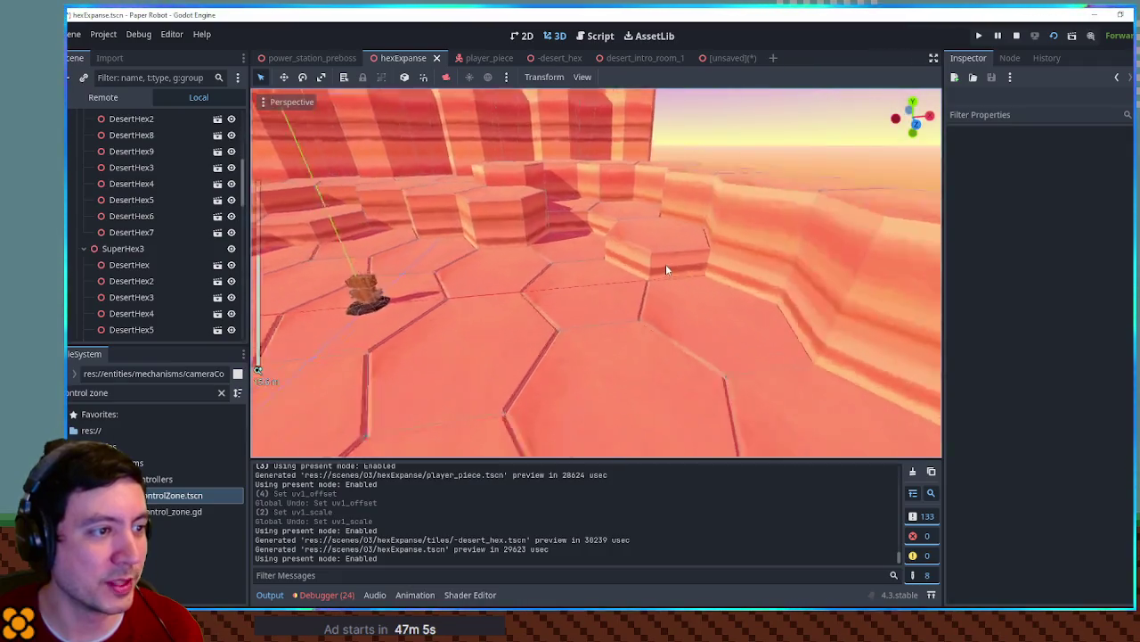
scroll(665, 264, "up", 5)
scroll(670, 185, "down", 4)
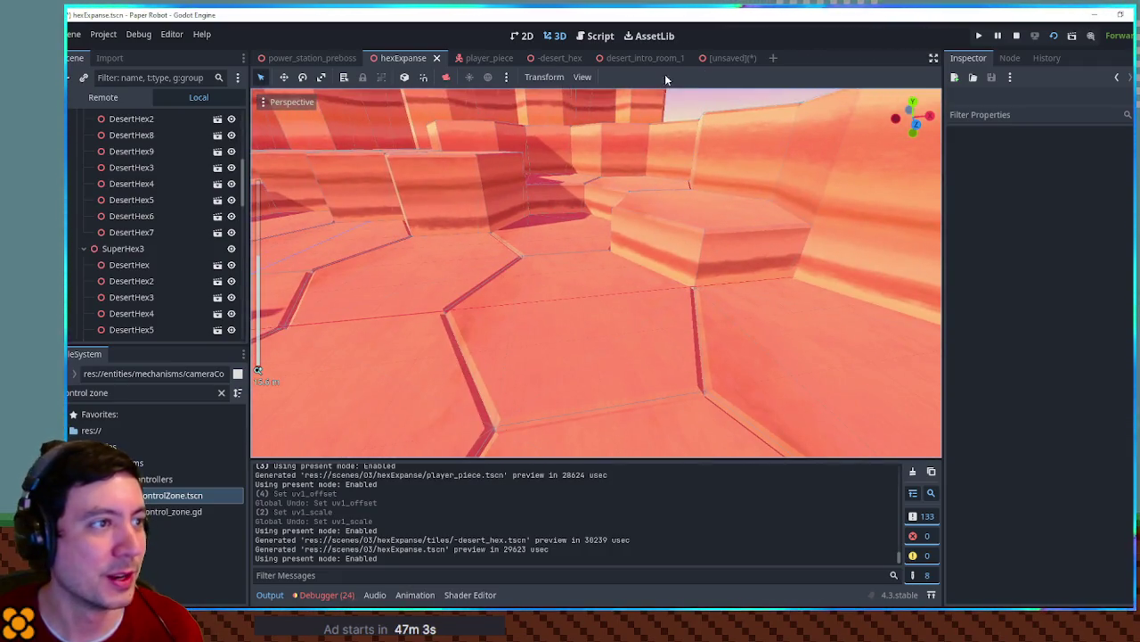
left_click(647, 59)
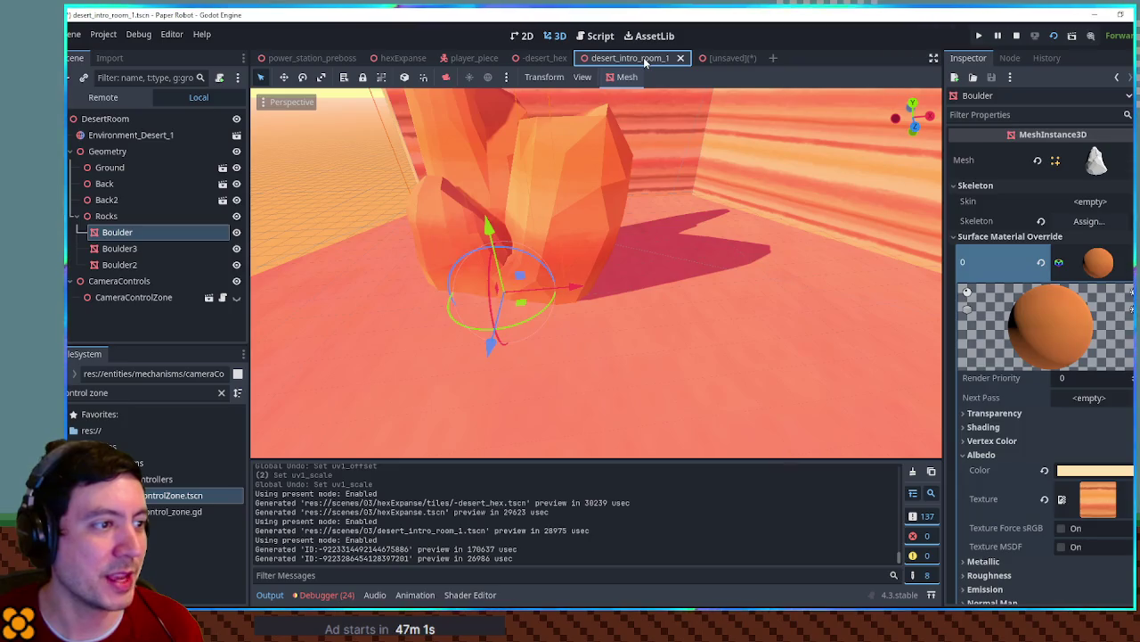
scroll(613, 249, "down", 8)
scroll(722, 265, "up", 5)
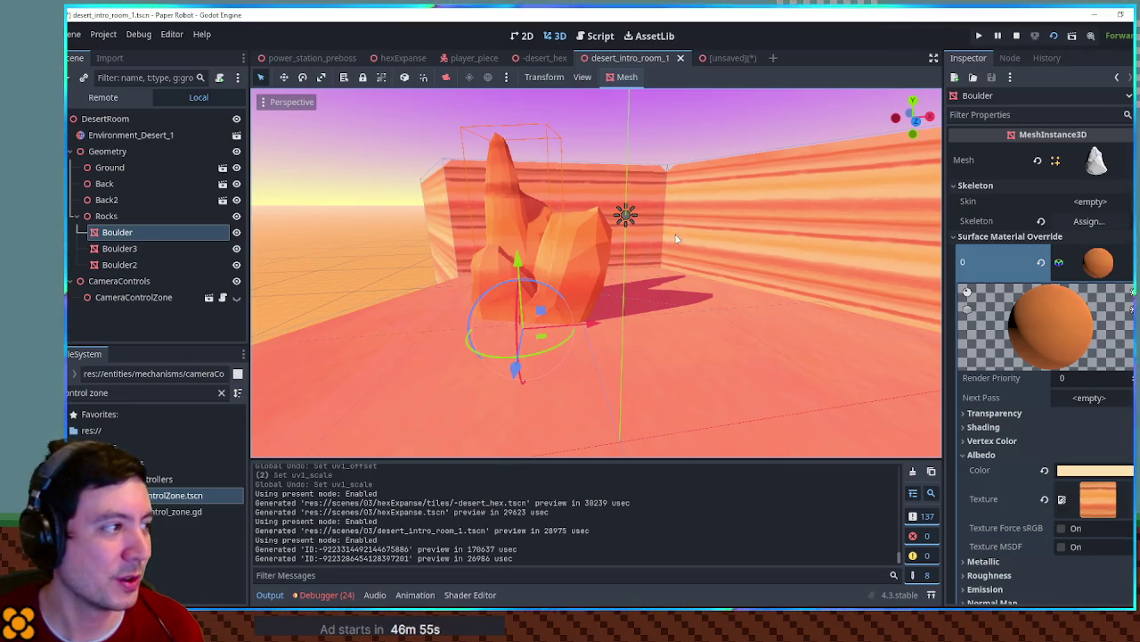
scroll(741, 230, "down", 5)
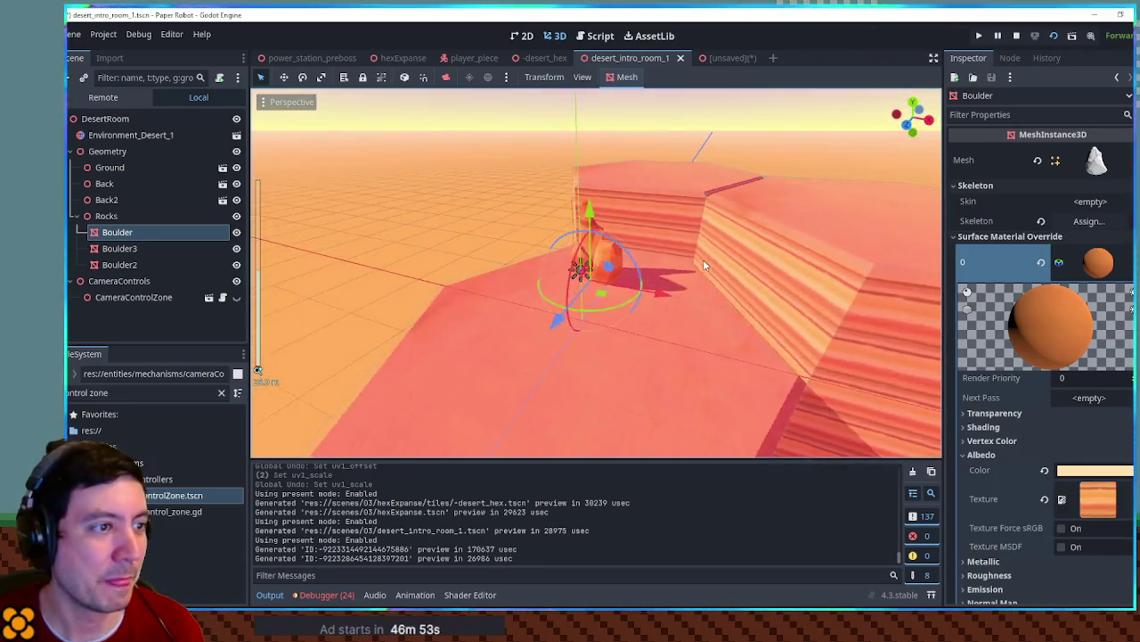
mouse_move(782, 255)
left_mouse_down()
mouse_move(817, 244)
mouse_move(661, 231)
left_mouse_up()
scroll(645, 232, "up", 3)
left_click(628, 233)
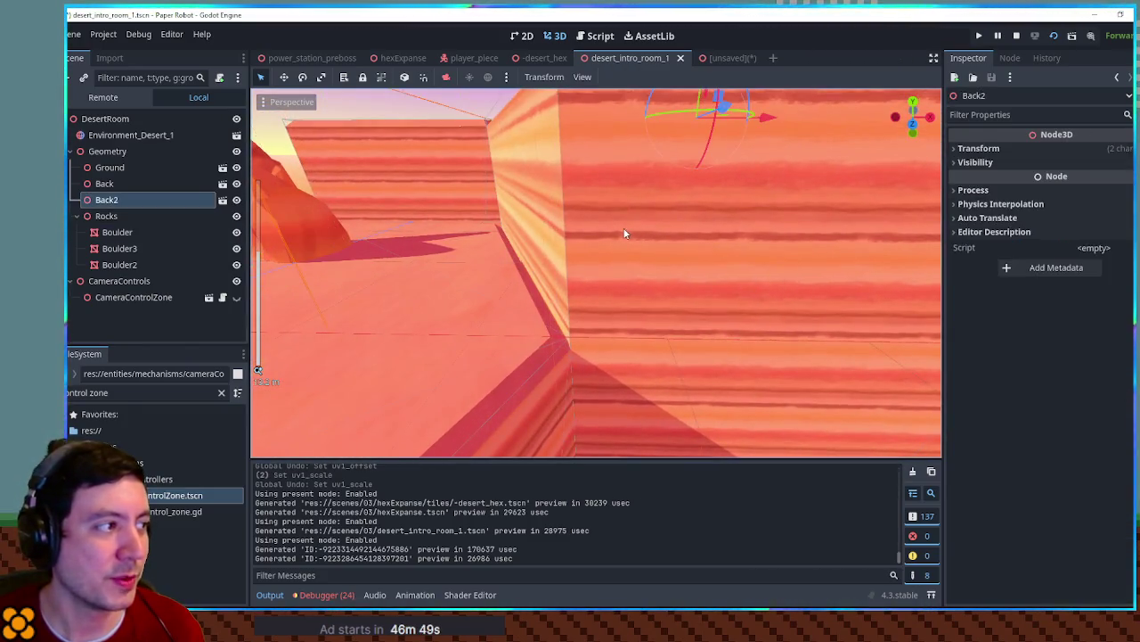
scroll(588, 230, "down", 2)
mouse_move(567, 230)
left_mouse_down()
mouse_move(764, 247)
mouse_move(809, 232)
mouse_move(599, 208)
mouse_move(589, 297)
mouse_move(560, 180)
mouse_move(591, 218)
mouse_move(571, 185)
mouse_move(598, 293)
mouse_move(535, 189)
mouse_move(597, 311)
mouse_move(575, 238)
mouse_move(640, 336)
mouse_move(522, 166)
mouse_move(622, 144)
mouse_move(544, 177)
mouse_move(545, 260)
left_mouse_up()
Set Boulder2's material UV1 scale to 0.09 and reset its albedo tint to white
left_click(543, 178)
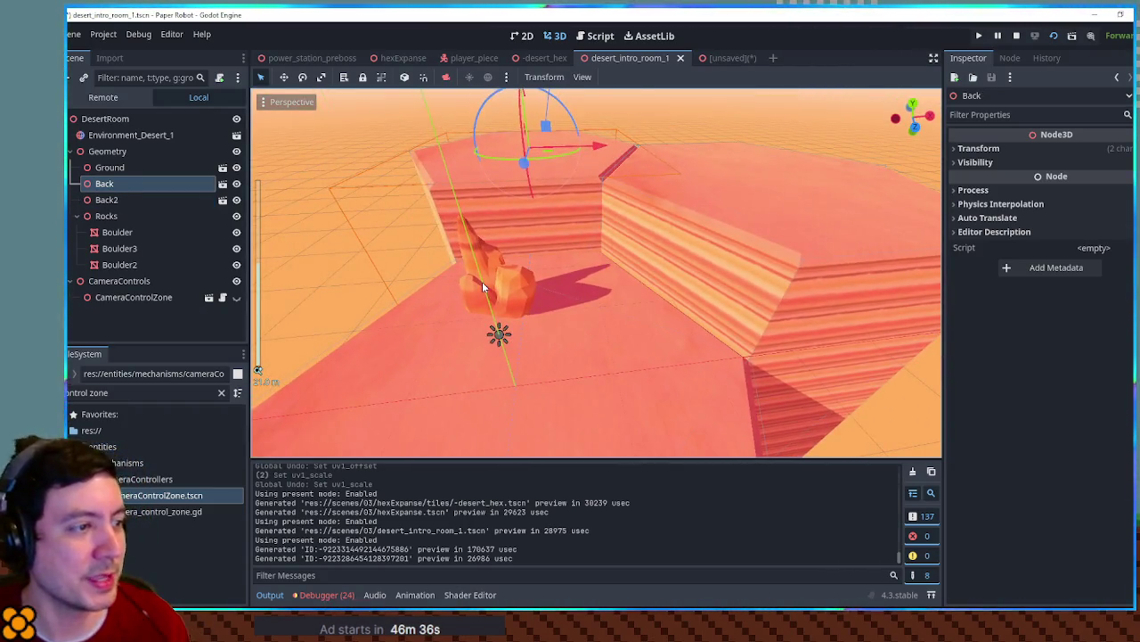
left_click(482, 286)
left_click(1096, 227)
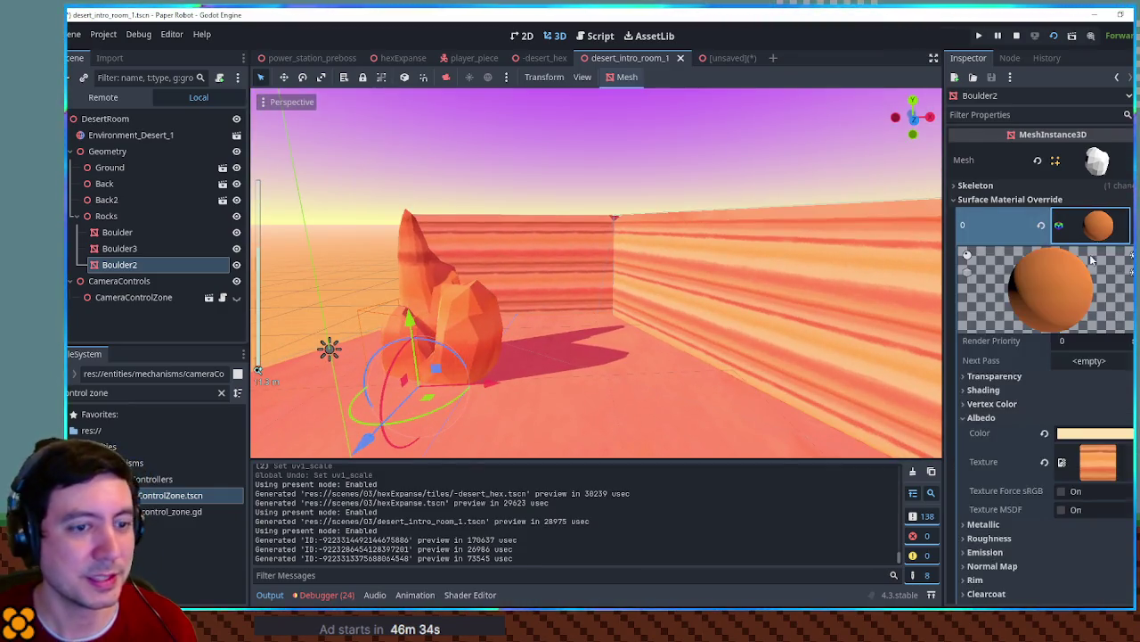
scroll(1038, 355, "down", 5)
scroll(1054, 466, "down", 3)
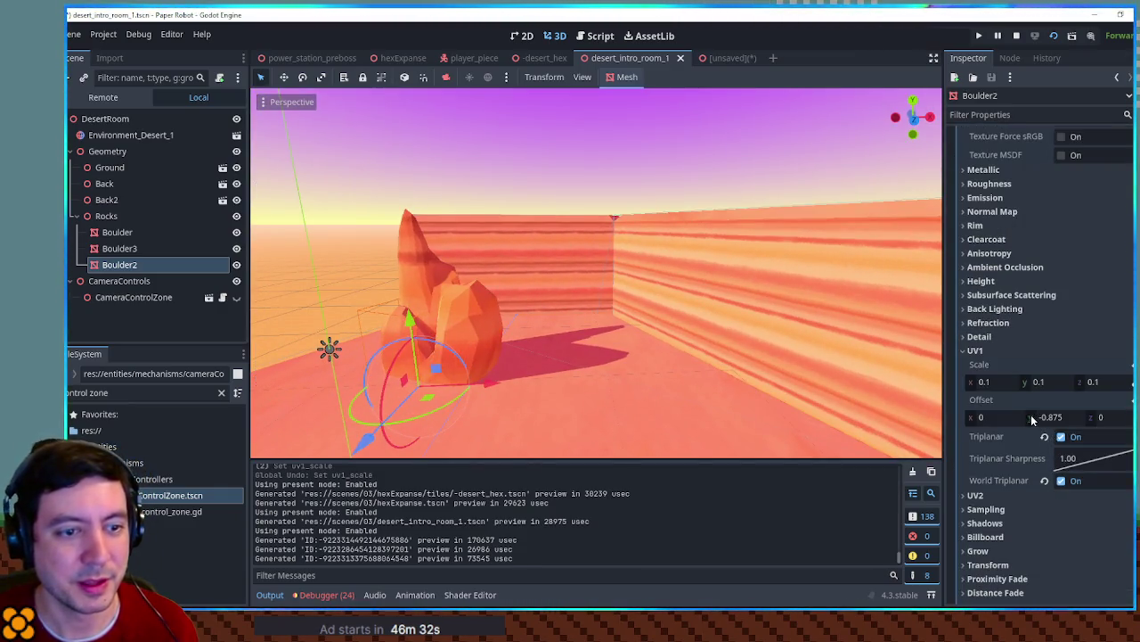
left_click_drag(985, 388, 962, 389)
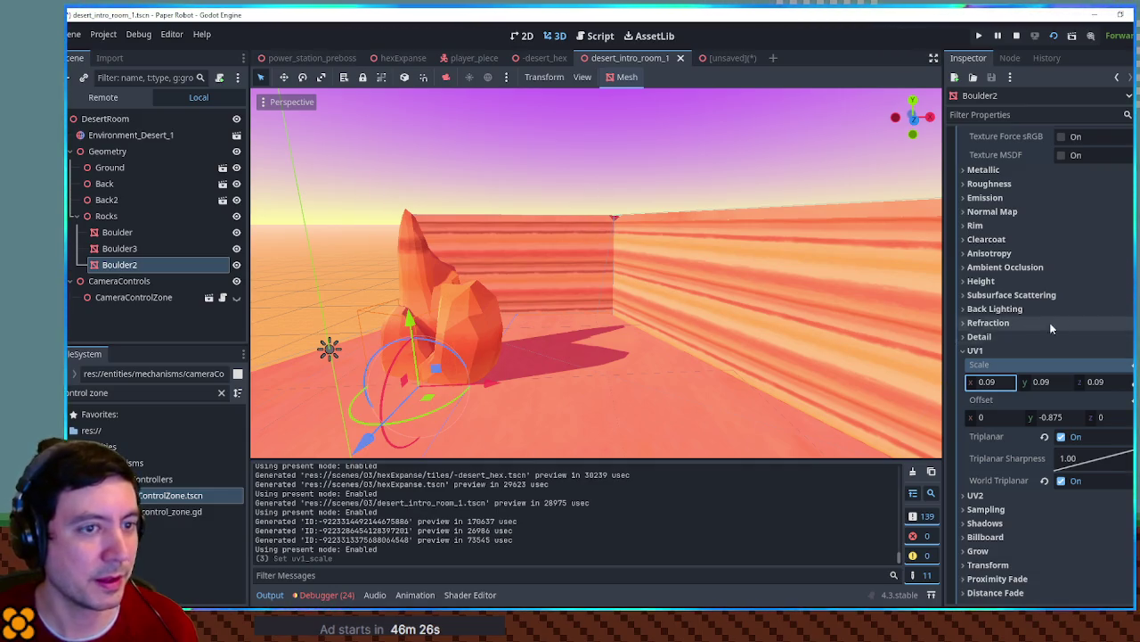
scroll(1052, 329, "up", 4)
left_click(1045, 258)
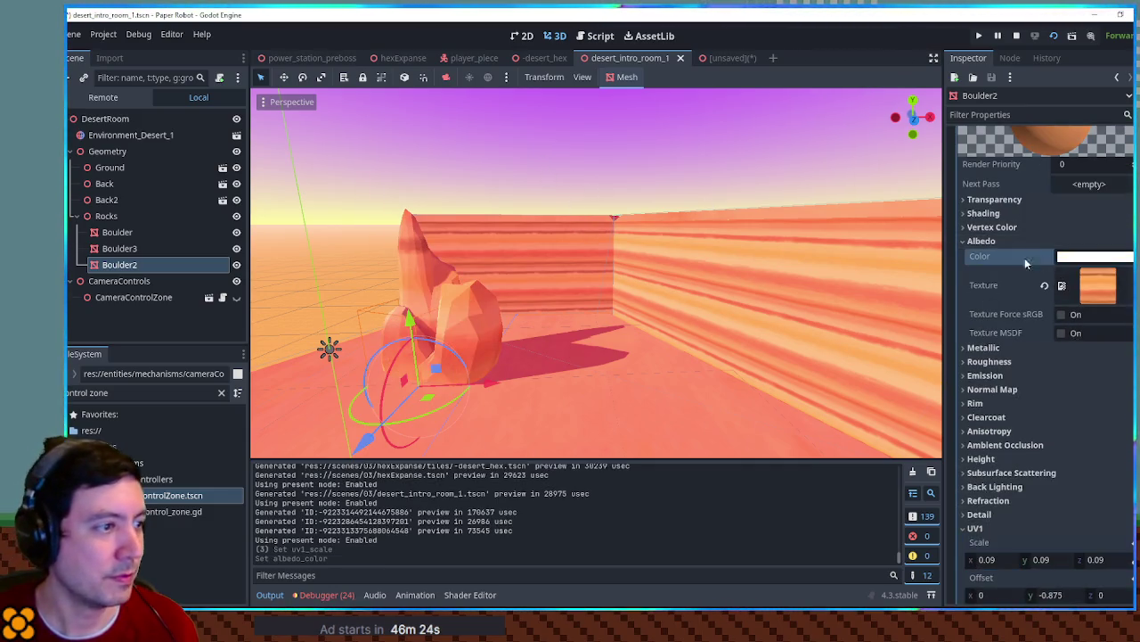
Select all three boulders and move them up and further back toward the wall
left_click(601, 230)
left_click(453, 356)
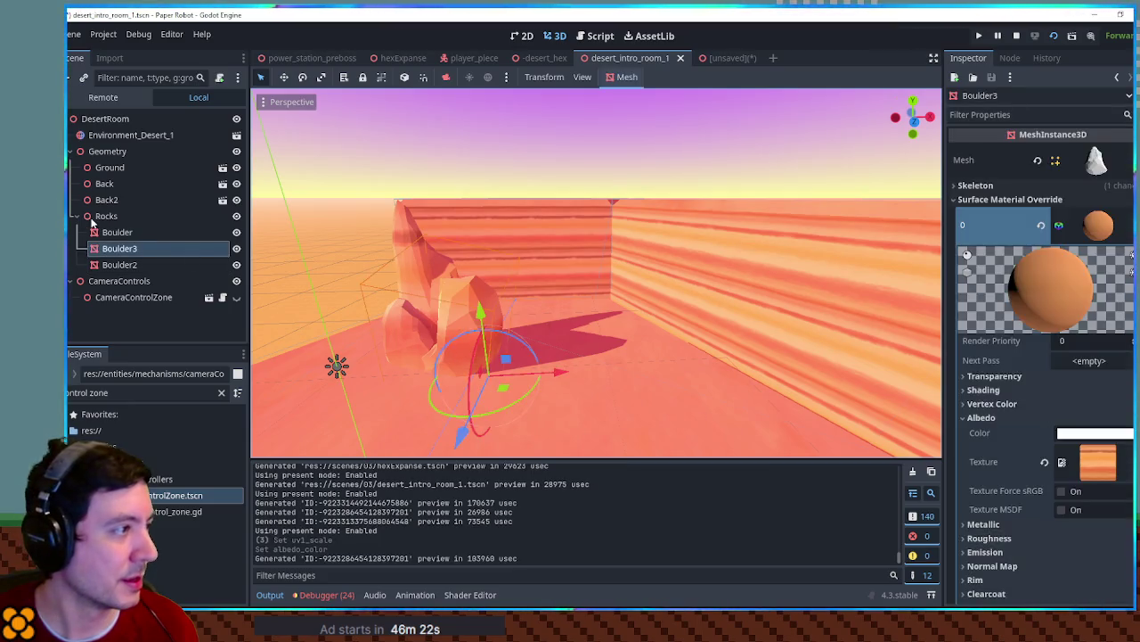
left_click(454, 357, "shift")
scroll(464, 346, "up", 3)
left_click_drag(464, 346, 522, 235)
left_click(569, 197)
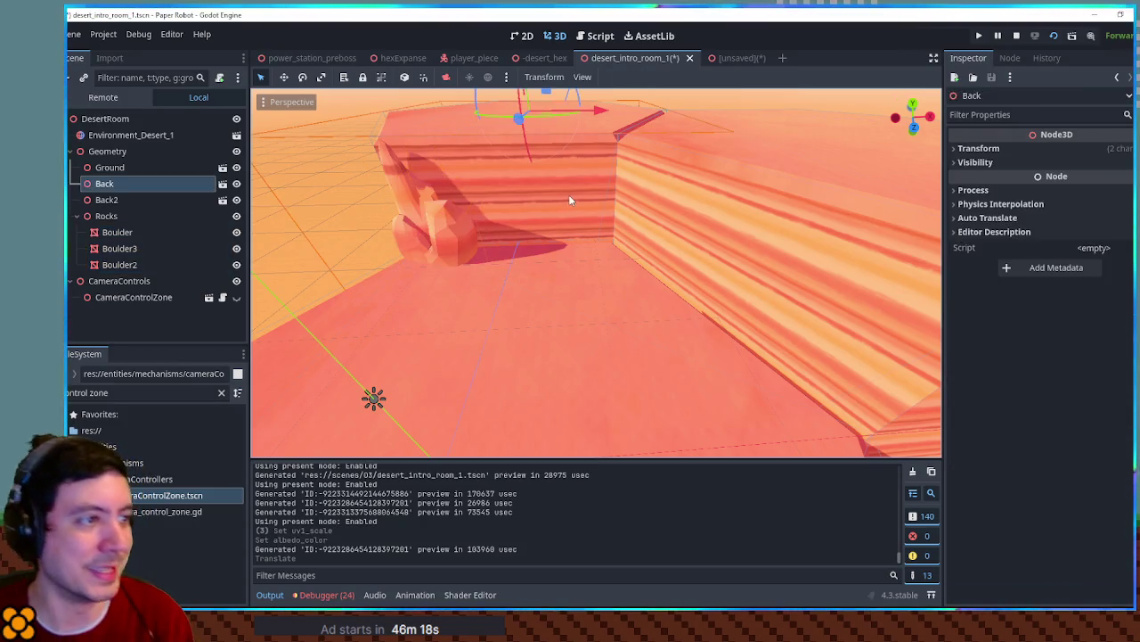
Delete the Back and Back2 wall nodes from the scene
key("Delete")
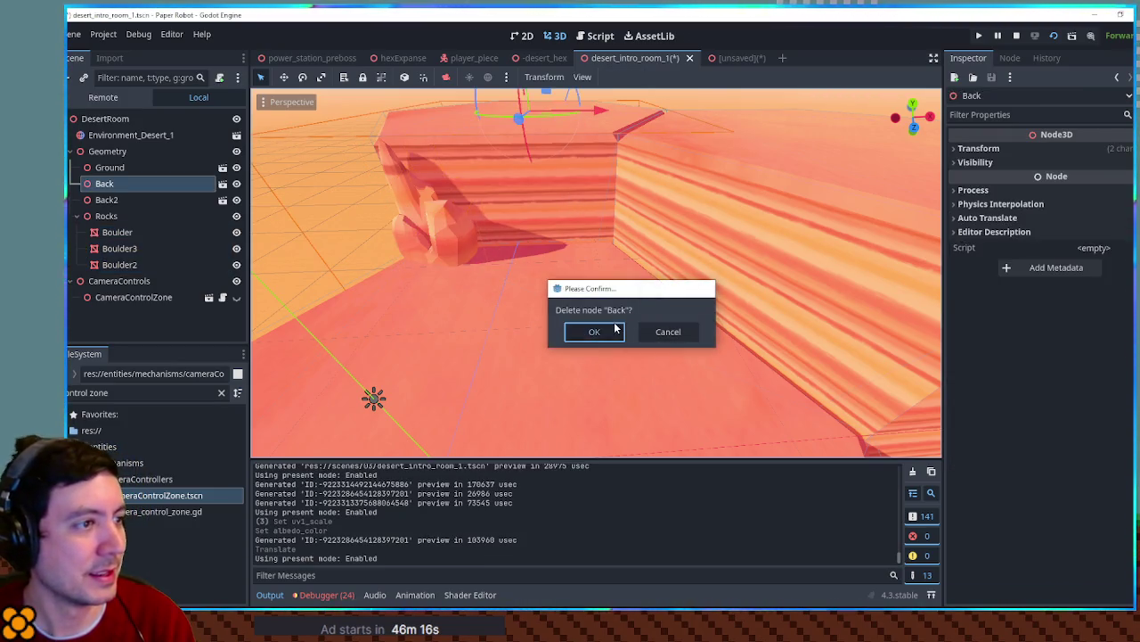
left_click(594, 329)
key("shift+Delete")
Select Boulder3 and duplicate it into a new Boulder4
left_click_drag(600, 299, 573, 181)
left_click(501, 199)
mouse_move(501, 200)
left_mouse_down()
mouse_move(543, 187)
mouse_move(588, 201)
mouse_move(637, 217)
mouse_move(641, 242)
left_mouse_up()
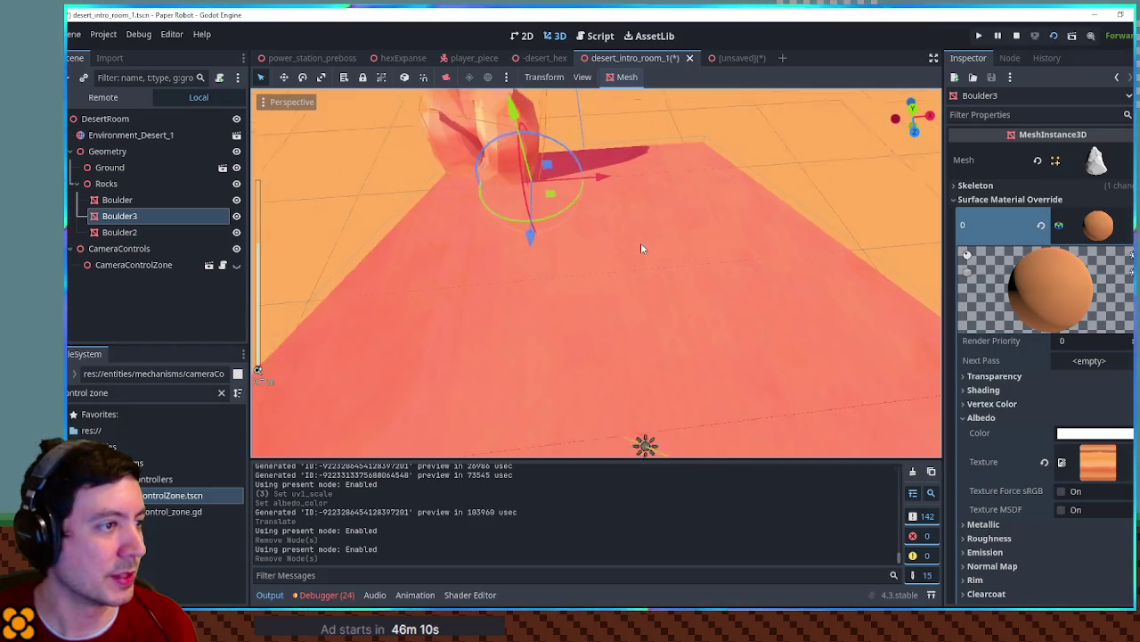
scroll(640, 237, "down", 3)
key("ctrl+d")
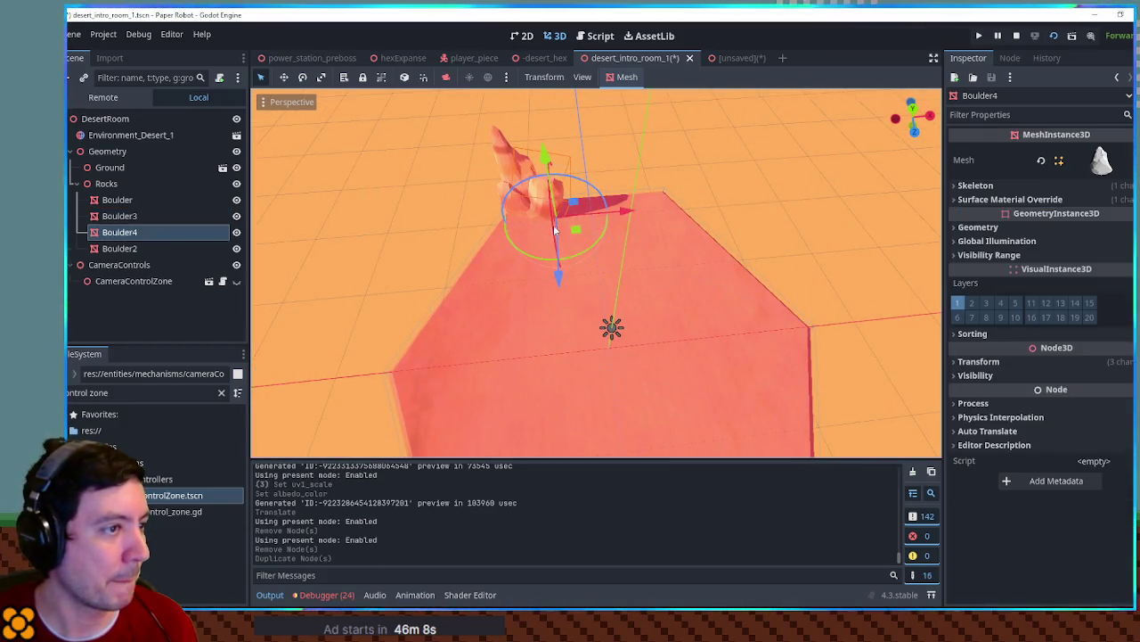
Reset Boulder4's rotation and scale, then scale it up to 10
left_click_drag(599, 195, 607, 193)
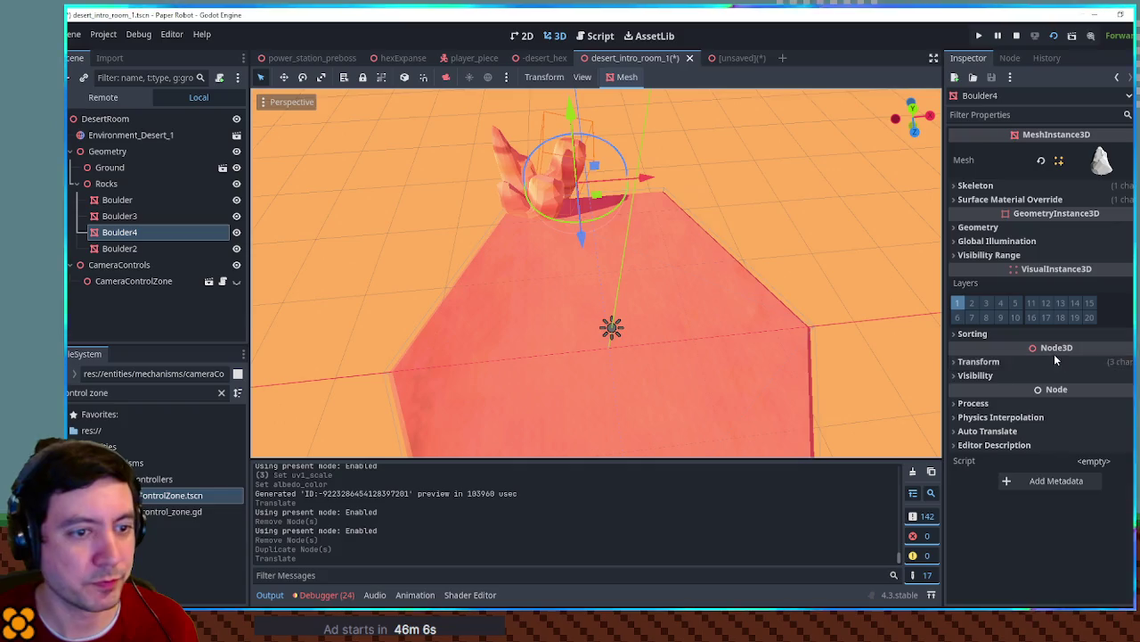
left_click(978, 361)
left_click(1124, 411)
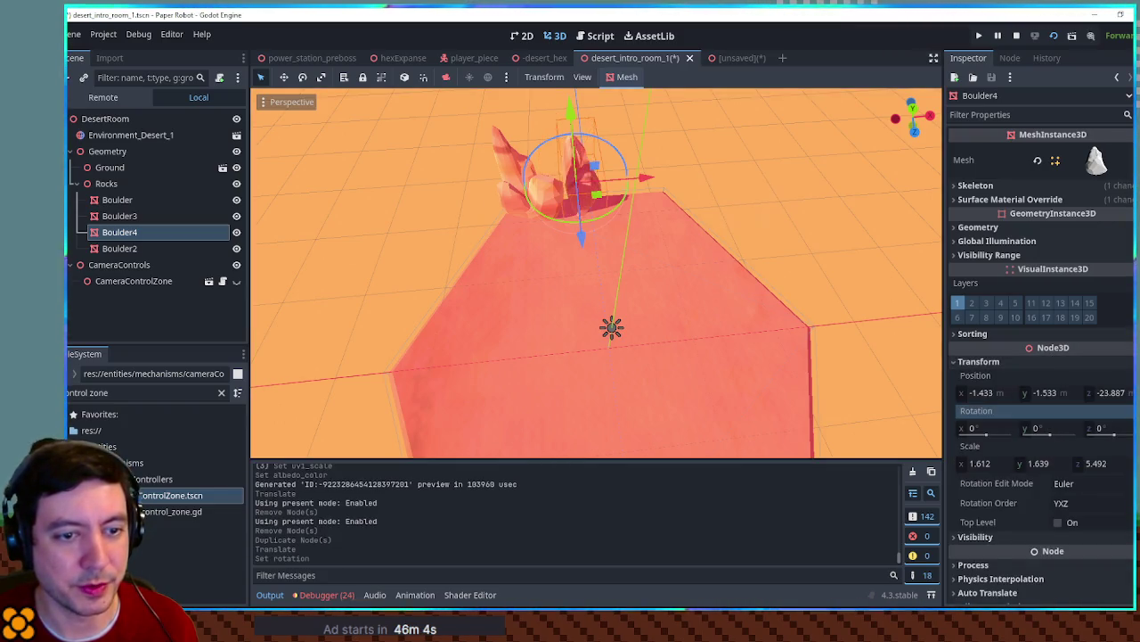
left_click(1124, 445)
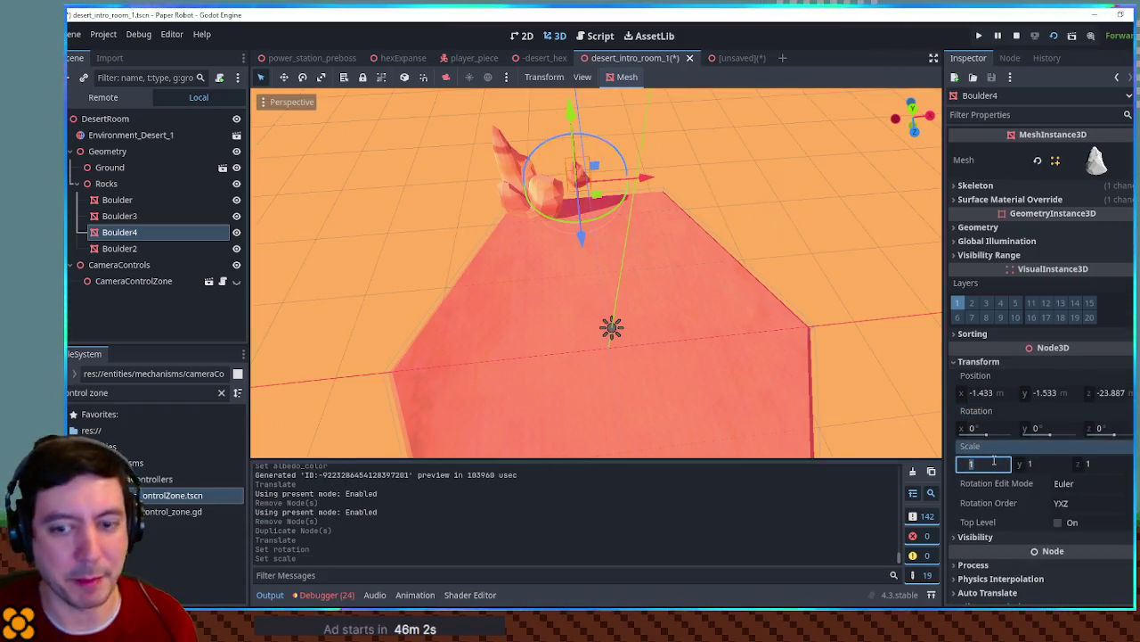
type("10")
key("Return")
Push Boulder4 far back and flatten its scale to 10, 10, 1
mouse_move(595, 233)
left_mouse_down()
mouse_move(576, 190)
mouse_move(583, 203)
left_mouse_up()
left_click_drag(636, 229, 579, 218)
left_click(1049, 461)
type("1")
key("Return")
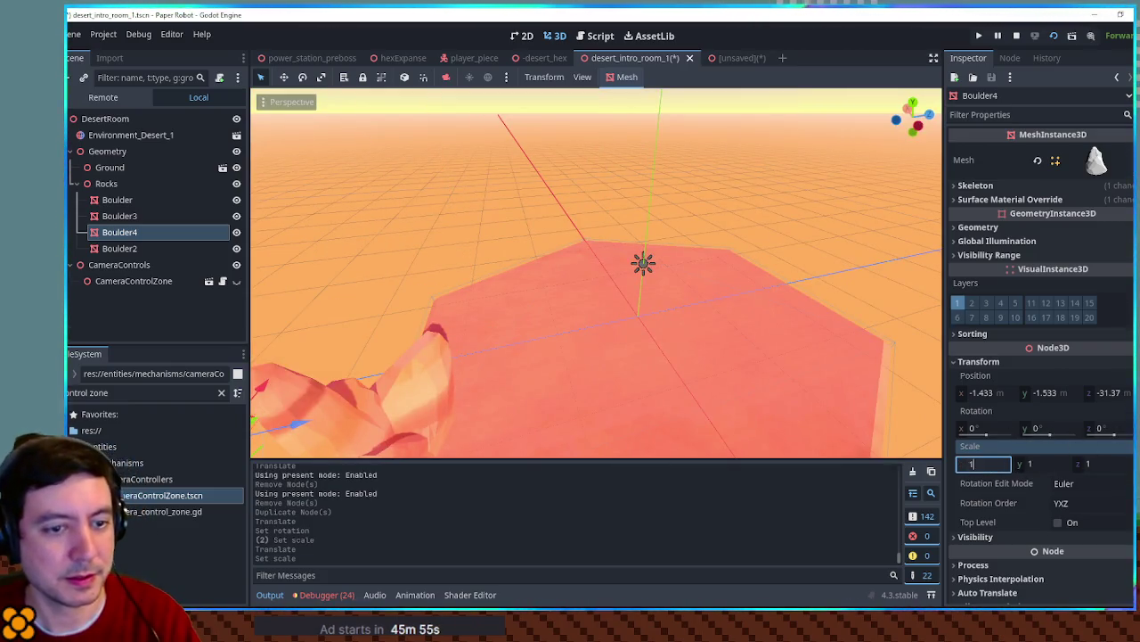
type("0")
key("Return")
type("1")
type("0")
key("Return")
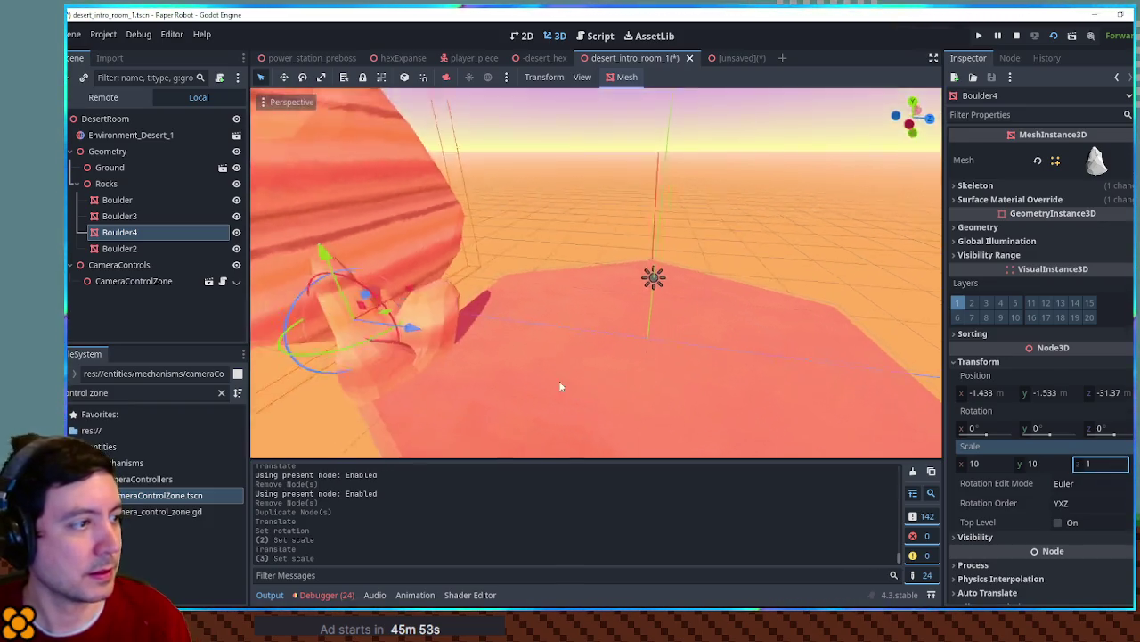
Move and lower Boulder4 within the room, tilting it to -64.6° around Z
left_click_drag(437, 321, 531, 350)
key("f")
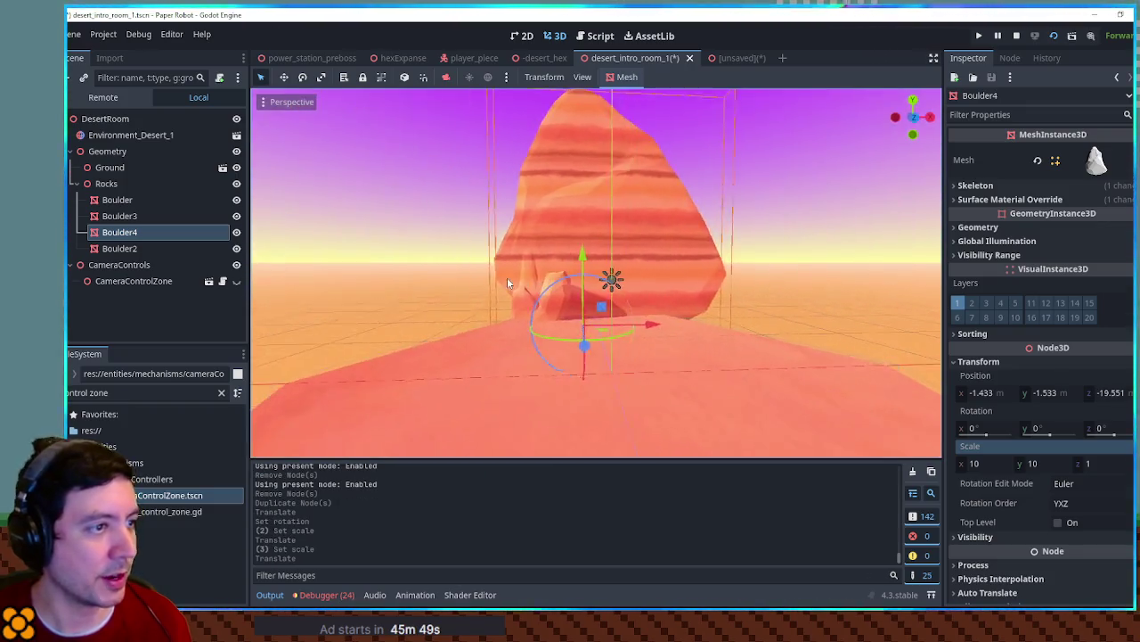
left_click_drag(583, 256, 588, 258)
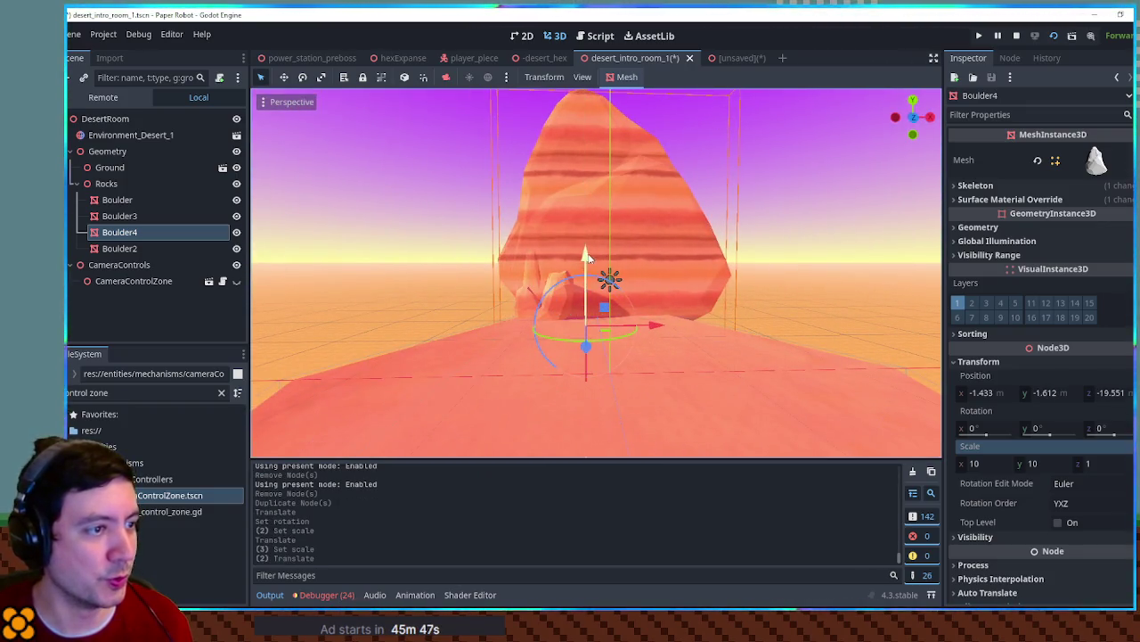
mouse_move(611, 300)
left_mouse_down()
mouse_move(627, 290)
mouse_move(647, 335)
mouse_move(531, 262)
mouse_move(537, 280)
left_mouse_up()
scroll(557, 277, "up", 5)
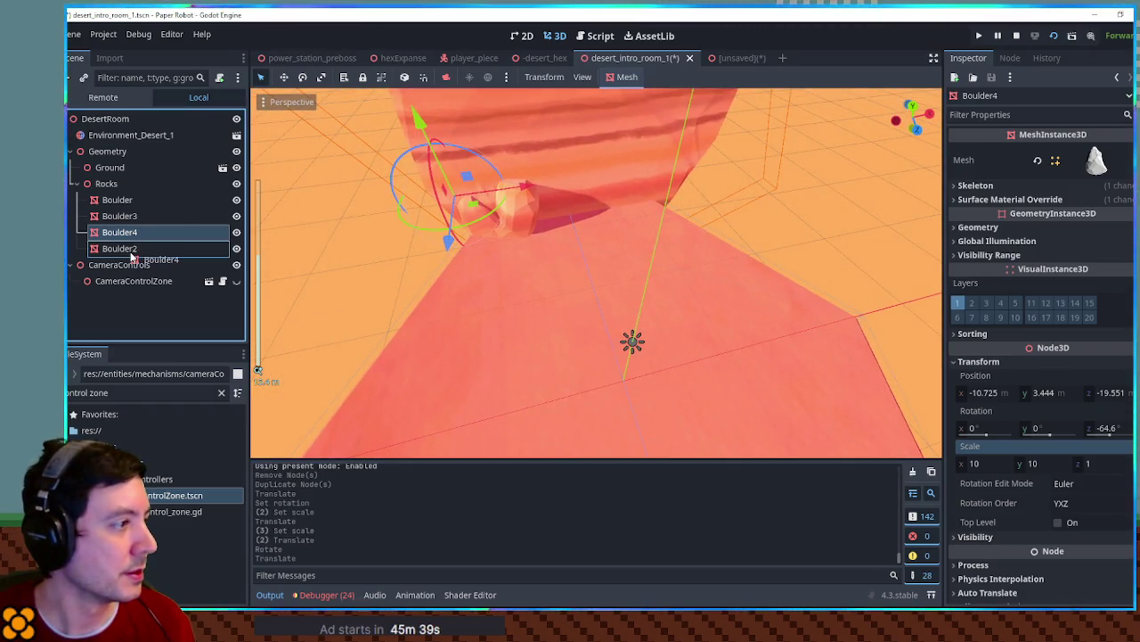
Place Boulder4 below Boulder2 in the scene tree and select the other boulders
left_click_drag(132, 257, 133, 258)
left_click(116, 199)
left_click(119, 230, "shift")
Nudge the selected boulder group slightly, then select Boulder4
left_click_drag(525, 257, 525, 255)
scroll(881, 200, "down", 3)
left_click(610, 197)
mouse_move(611, 194)
left_mouse_down()
mouse_move(503, 198)
mouse_move(612, 217)
left_mouse_up()
scroll(499, 196, "down", 3)
Duplicate Boulder4 as Boulder5, move it into place and stretch it vertically
key("ctrl+d")
mouse_move(369, 337)
left_mouse_down()
mouse_move(401, 437)
mouse_move(422, 439)
left_mouse_up()
mouse_move(572, 343)
left_mouse_down()
mouse_move(413, 303)
mouse_move(643, 284)
mouse_move(566, 287)
mouse_move(430, 439)
mouse_move(643, 365)
mouse_move(312, 254)
mouse_move(220, 294)
left_mouse_up()
scroll(606, 285, "up", 3)
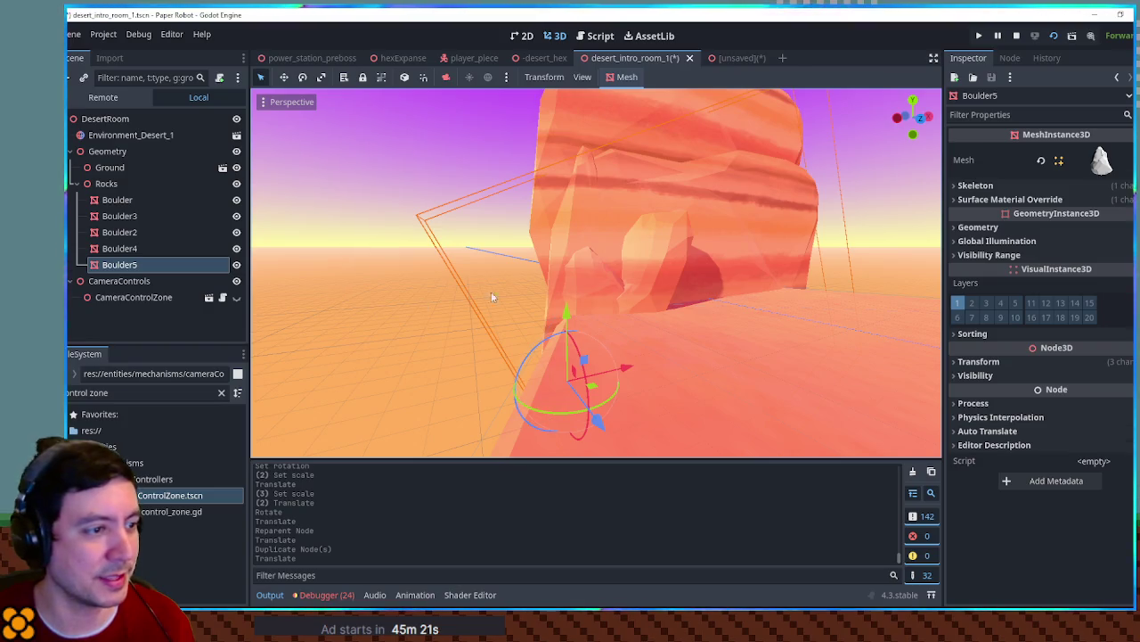
mouse_move(582, 360)
left_mouse_down()
mouse_move(675, 349)
mouse_move(474, 408)
mouse_move(487, 416)
left_mouse_up()
left_click_drag(474, 375, 471, 397)
mouse_move(553, 379)
left_mouse_down()
mouse_move(506, 374)
mouse_move(546, 370)
mouse_move(565, 236)
mouse_move(718, 261)
left_mouse_up()
Move Boulder, Boulder3 and Boulder2 together to a new spot beside the rock pillar
left_click(117, 199)
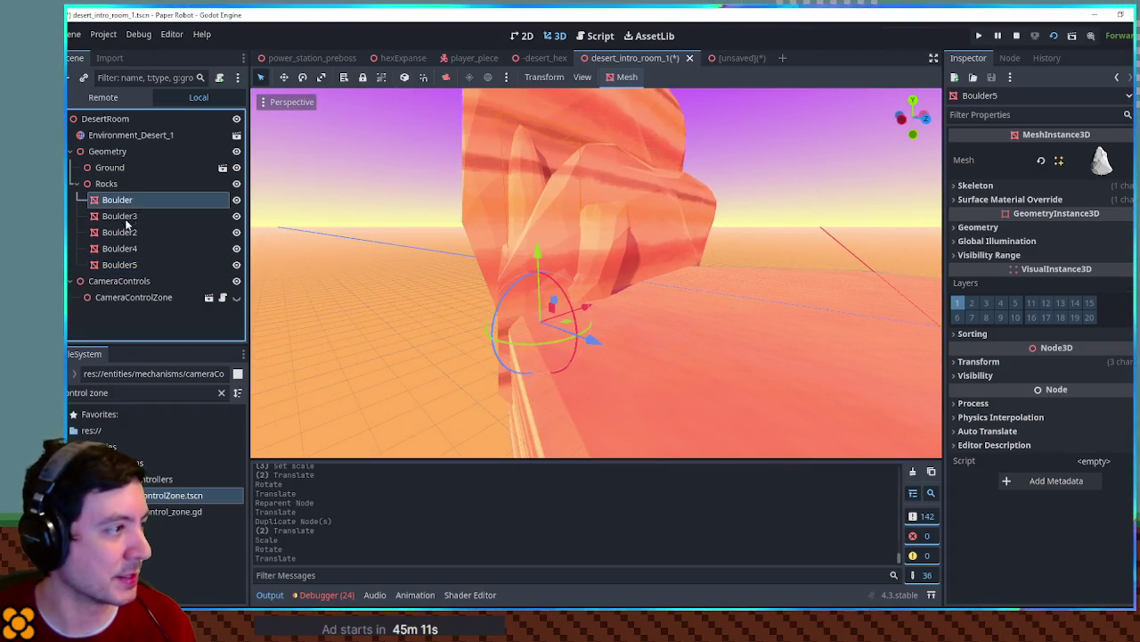
left_click(120, 231, "shift")
mouse_move(601, 327)
left_mouse_down()
mouse_move(650, 333)
mouse_move(584, 312)
mouse_move(562, 374)
left_mouse_up()
mouse_move(535, 323)
left_mouse_down()
mouse_move(522, 311)
mouse_move(535, 317)
left_mouse_up()
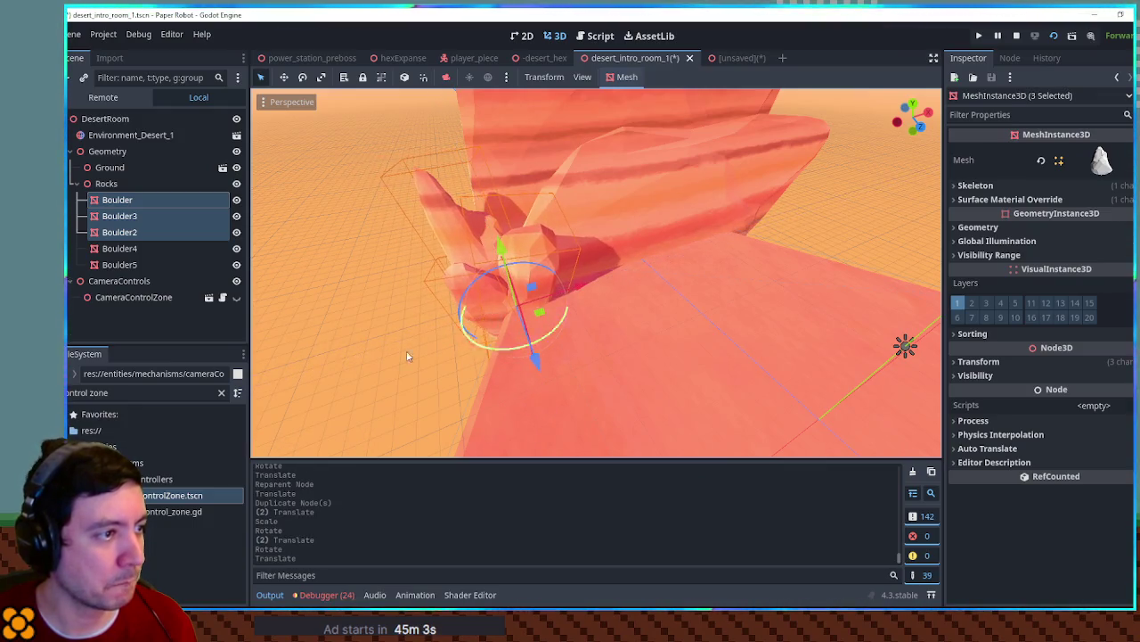
left_click(408, 357)
Look around the rock pillar and select Boulder4, then Boulder5
mouse_move(787, 281)
left_mouse_down()
mouse_move(840, 288)
mouse_move(642, 288)
mouse_move(644, 262)
left_mouse_up()
left_click(535, 183)
mouse_move(534, 184)
left_mouse_down()
mouse_move(630, 312)
mouse_move(552, 250)
left_mouse_up()
left_click(555, 256)
left_click_drag(631, 259, 499, 320)
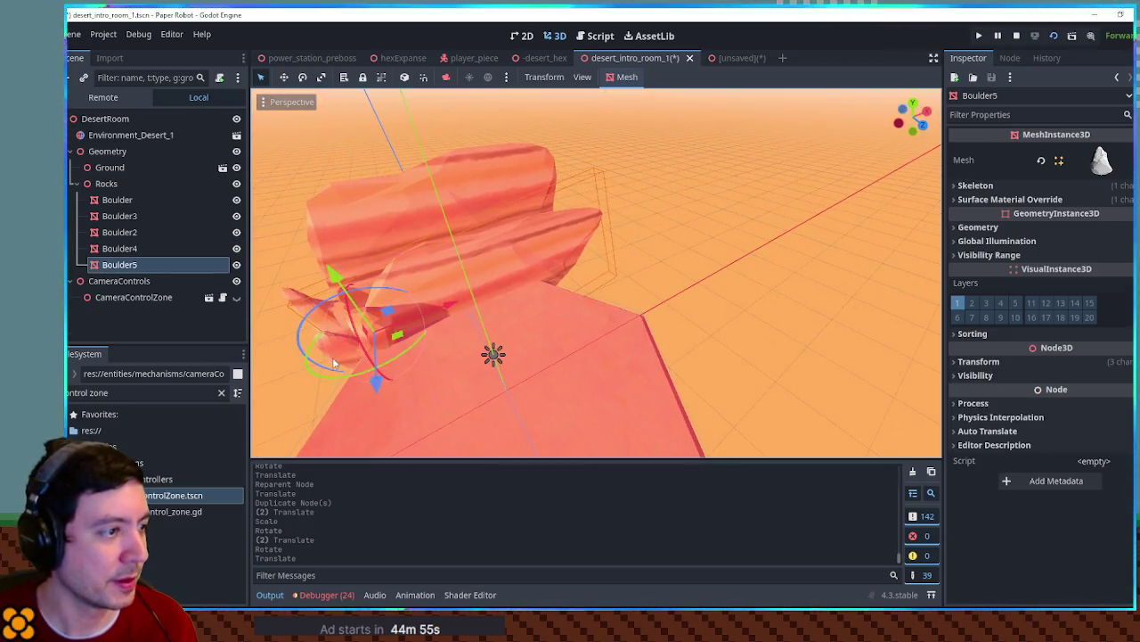
Duplicate Boulder5 as Boulder6, move it across the ground and rotate it 45 degrees
key("ctrl+d")
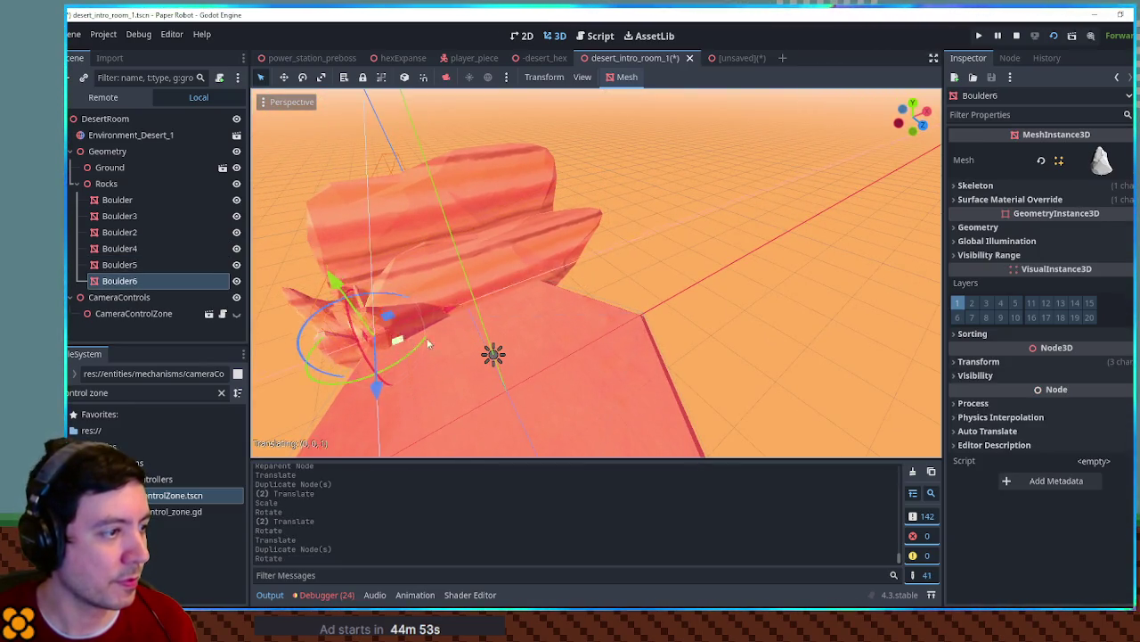
left_click_drag(428, 343, 662, 350)
mouse_move(686, 399)
left_mouse_down()
mouse_move(700, 334)
mouse_move(658, 335)
mouse_move(661, 313)
mouse_move(678, 337)
mouse_move(641, 342)
left_mouse_up()
key("KP_7")
left_click(700, 314)
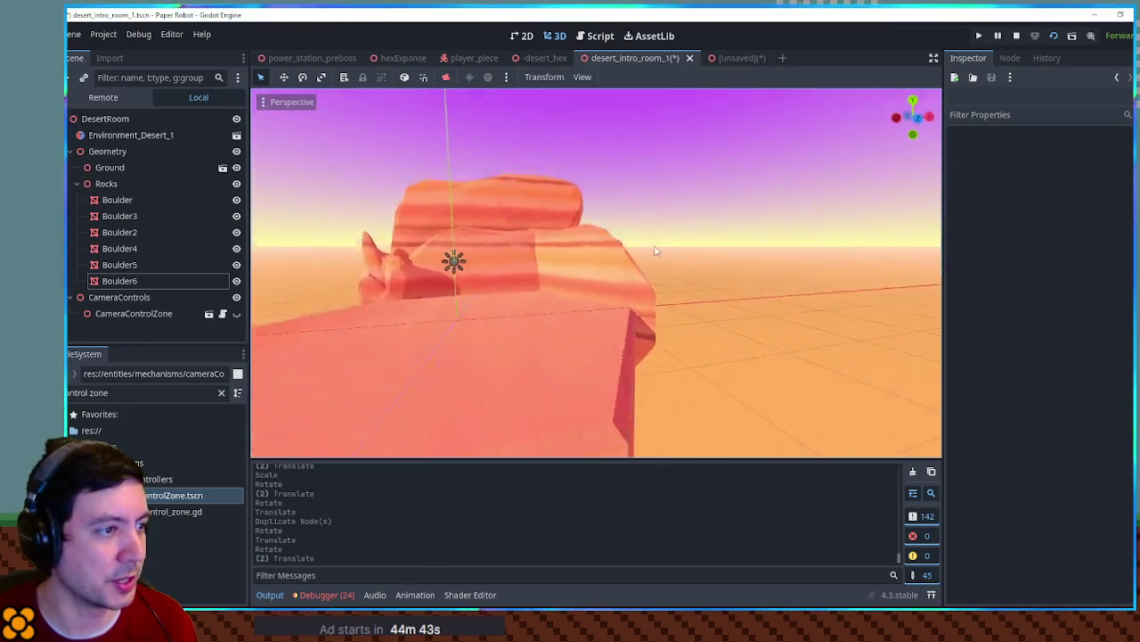
Orbit around the rocks and reselect the blade-shaped Boulder6
left_click_drag(655, 251, 691, 252)
scroll(387, 216, "up", 4)
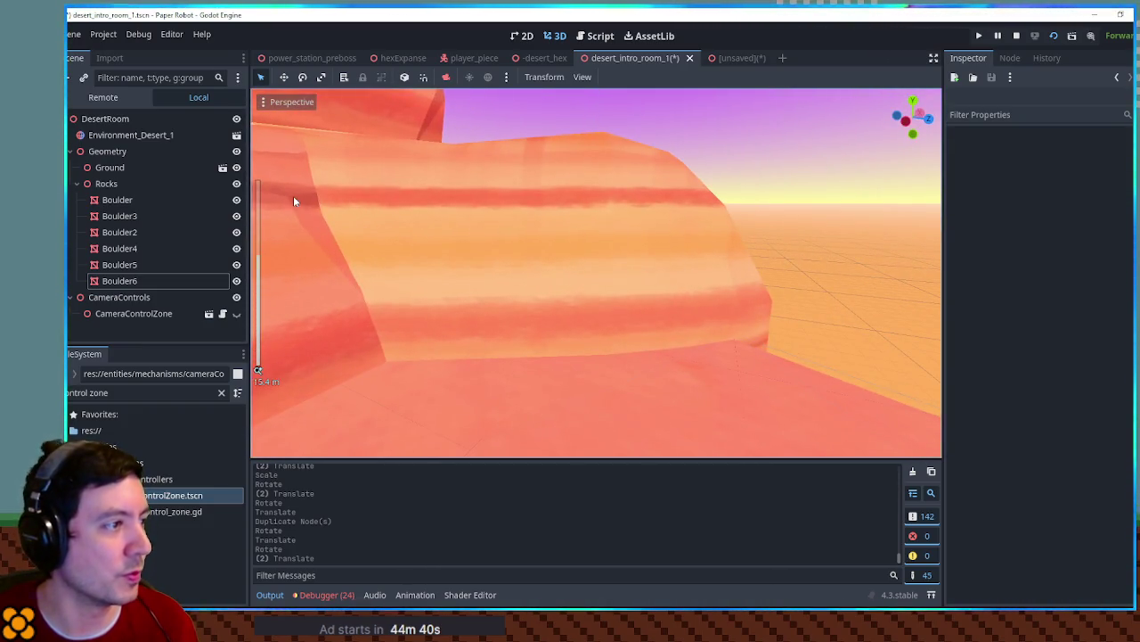
mouse_move(330, 205)
left_mouse_down()
mouse_move(672, 203)
mouse_move(662, 229)
mouse_move(700, 260)
mouse_move(669, 330)
mouse_move(626, 243)
mouse_move(600, 225)
mouse_move(594, 188)
left_mouse_up()
left_click(595, 210)
mouse_move(597, 229)
left_mouse_down()
mouse_move(694, 266)
mouse_move(629, 334)
mouse_move(583, 287)
mouse_move(588, 303)
left_mouse_up()
left_click(599, 330)
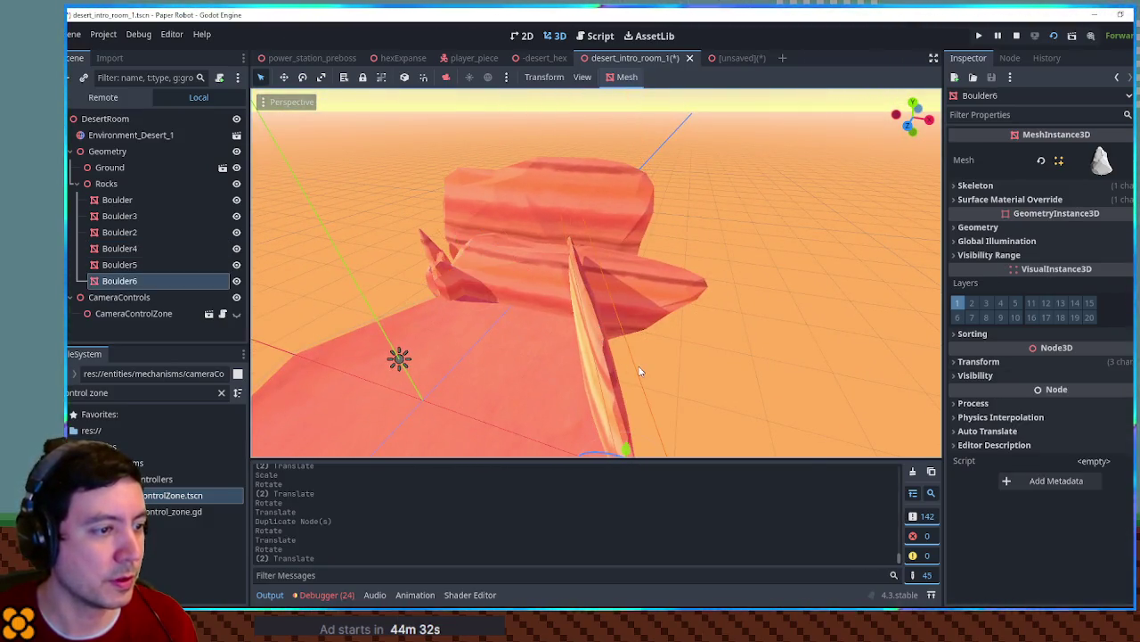
left_click_drag(639, 371, 659, 361)
Try widening Boulder6's Z scale and moving it, undo that, then duplicate it as Boulder7
left_click(989, 362)
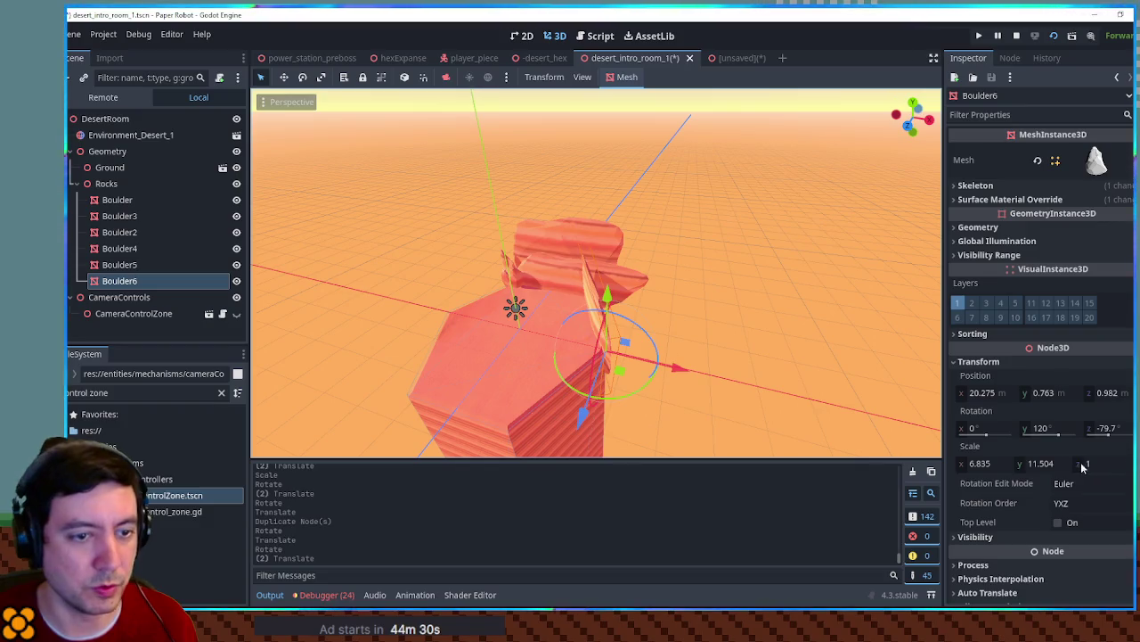
left_click_drag(1082, 467, 1114, 467)
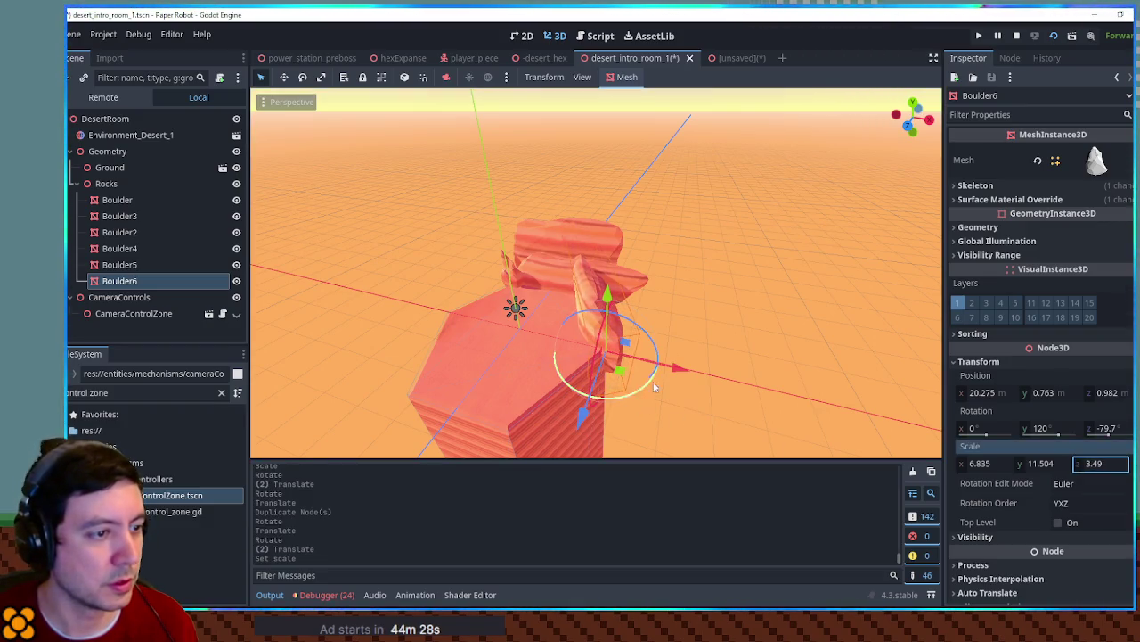
mouse_move(625, 372)
left_mouse_down()
mouse_move(699, 339)
mouse_move(703, 324)
mouse_move(717, 343)
mouse_move(764, 343)
mouse_move(717, 339)
mouse_move(726, 341)
left_mouse_up()
key("ctrl+z")
key("ctrl+z")
key("ctrl+d")
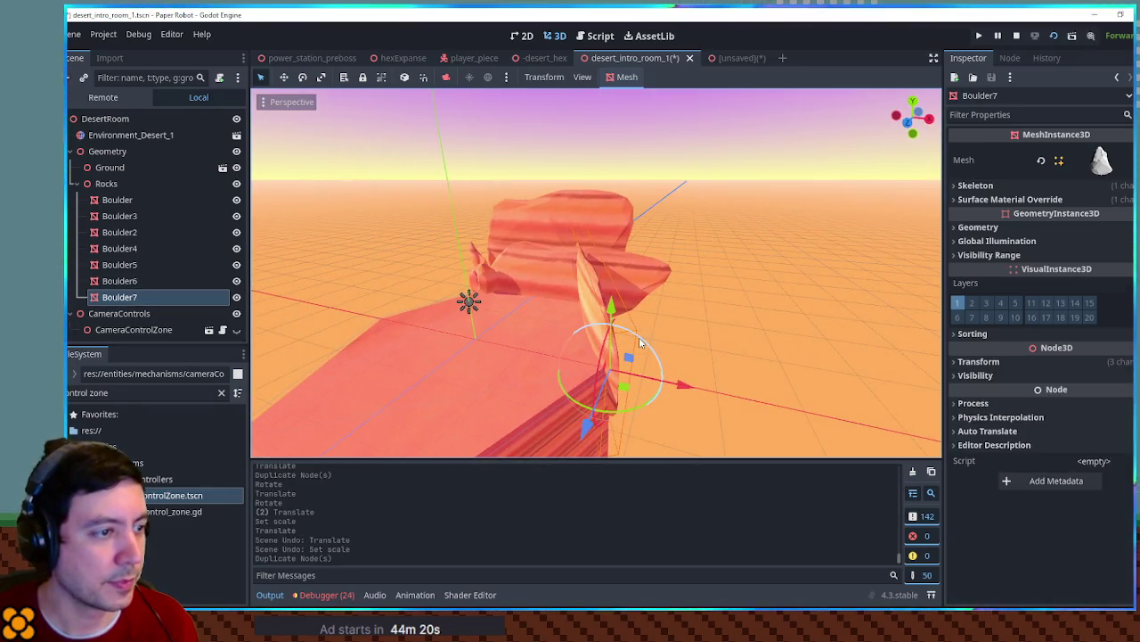
Reset Boulder7's rotation and scale, then set its scale to 10 with Y at 1
left_click(1011, 363)
left_click(1125, 411)
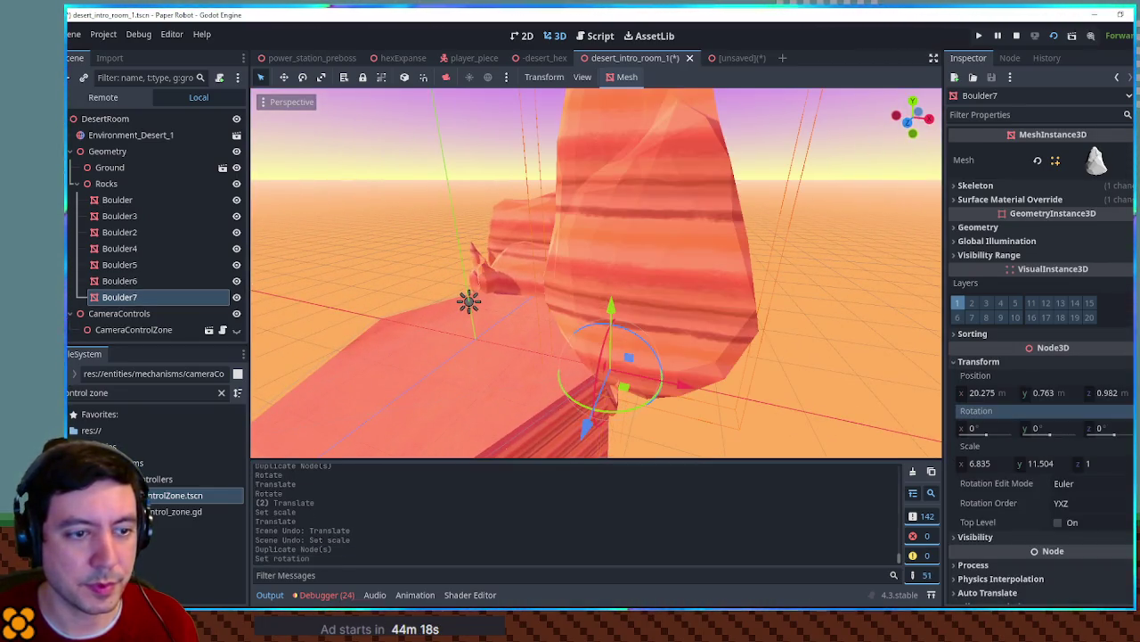
mouse_move(903, 366)
left_mouse_down()
mouse_move(634, 284)
mouse_move(259, 370)
left_mouse_up()
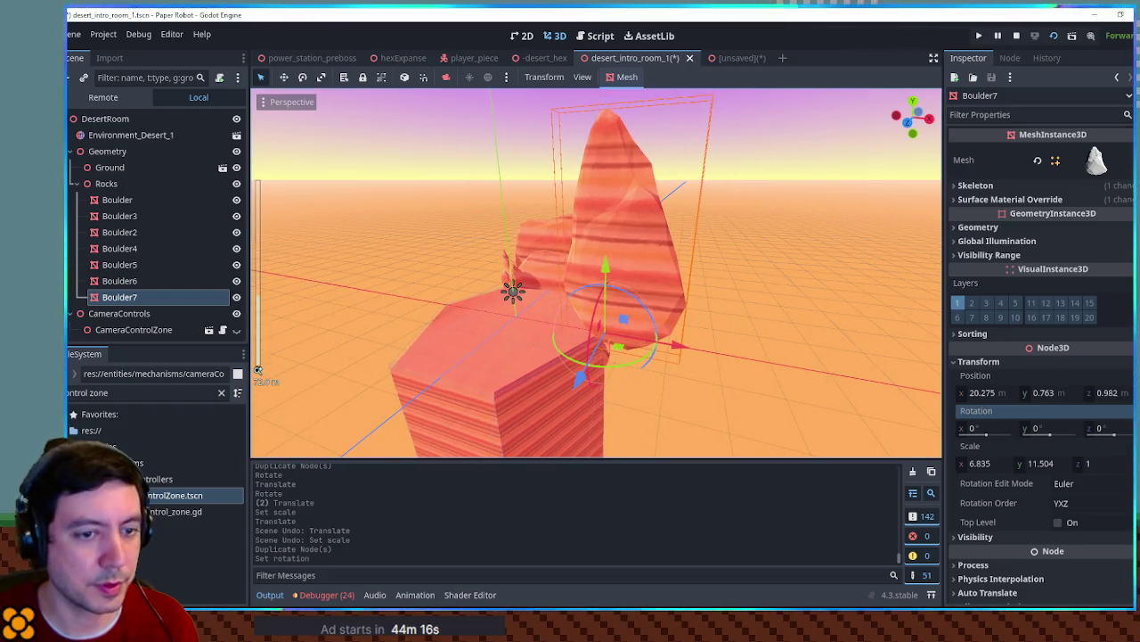
left_click(1125, 446)
left_click_drag(666, 292, 634, 329)
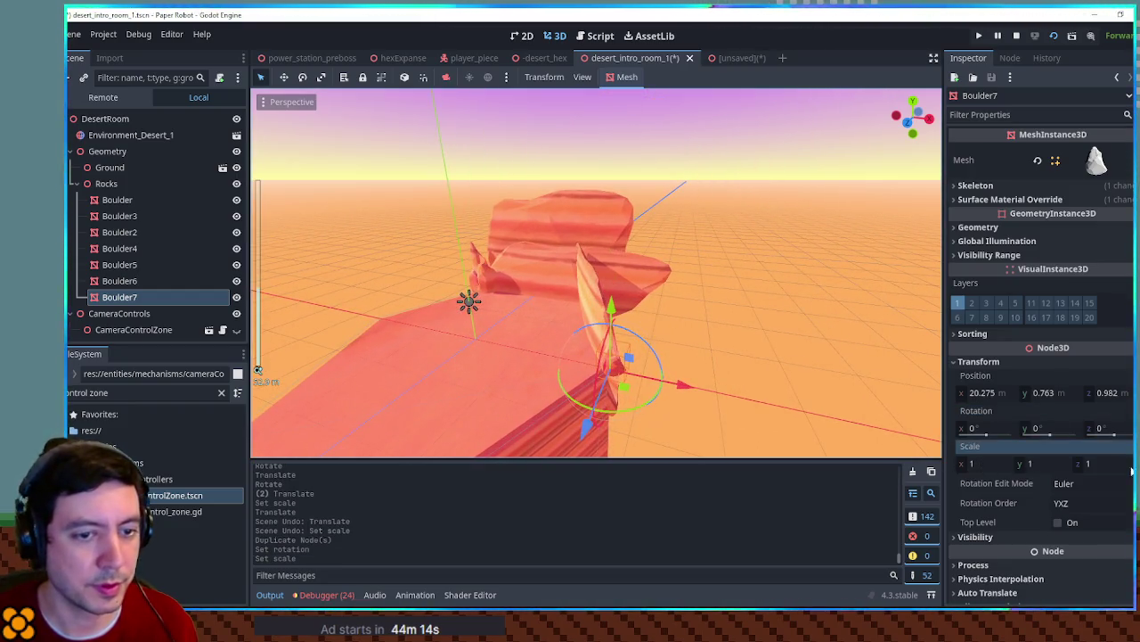
type("10")
key("Return")
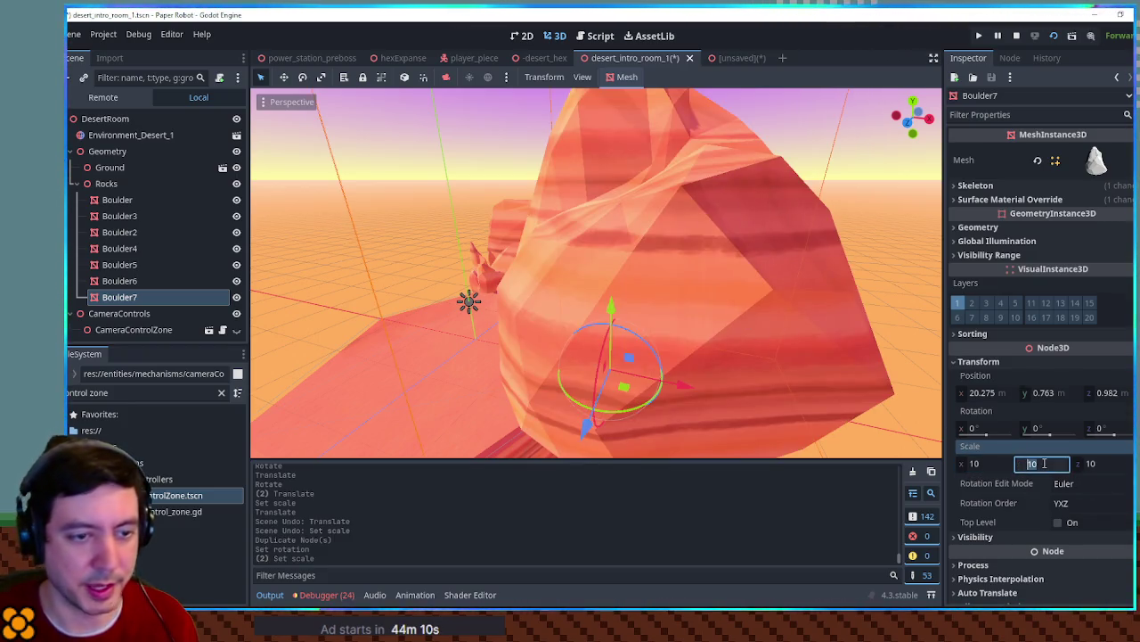
type("1")
Raise Boulder7 high above the ground and thin it vertically into a slab
left_click_drag(623, 386, 664, 332)
left_click_drag(662, 252, 664, 176)
mouse_move(699, 347)
left_mouse_down()
mouse_move(687, 311)
mouse_move(712, 361)
left_mouse_up()
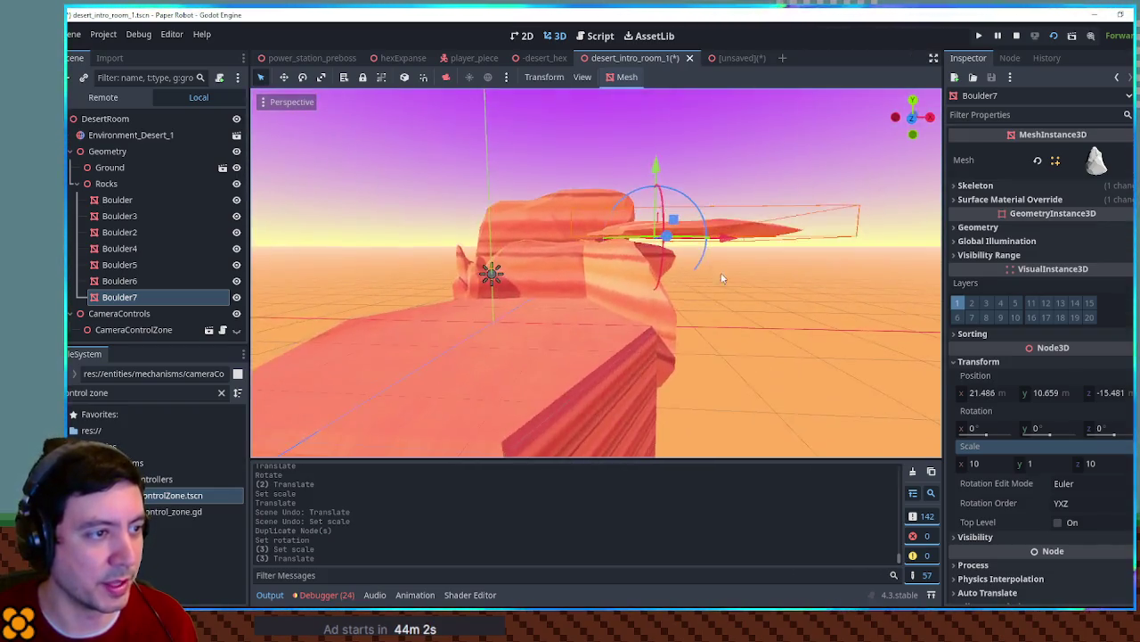
scroll(722, 278, "up", 2)
left_click_drag(1023, 465, 971, 465)
left_click_drag(642, 285, 702, 233)
mouse_move(719, 300)
left_mouse_down()
mouse_move(722, 262)
mouse_move(751, 242)
mouse_move(687, 273)
mouse_move(690, 327)
mouse_move(709, 337)
mouse_move(674, 381)
mouse_move(645, 266)
mouse_move(646, 285)
mouse_move(617, 321)
mouse_move(573, 327)
left_mouse_up()
scroll(723, 262, "down", 3)
Rotate Boulder7 and settle it over the rock pillar as an overhang, then save the scene
key("KP_7")
scroll(700, 353, "up", 3)
mouse_move(620, 255)
left_mouse_down()
mouse_move(726, 184)
mouse_move(662, 209)
mouse_move(684, 211)
mouse_move(651, 207)
left_mouse_up()
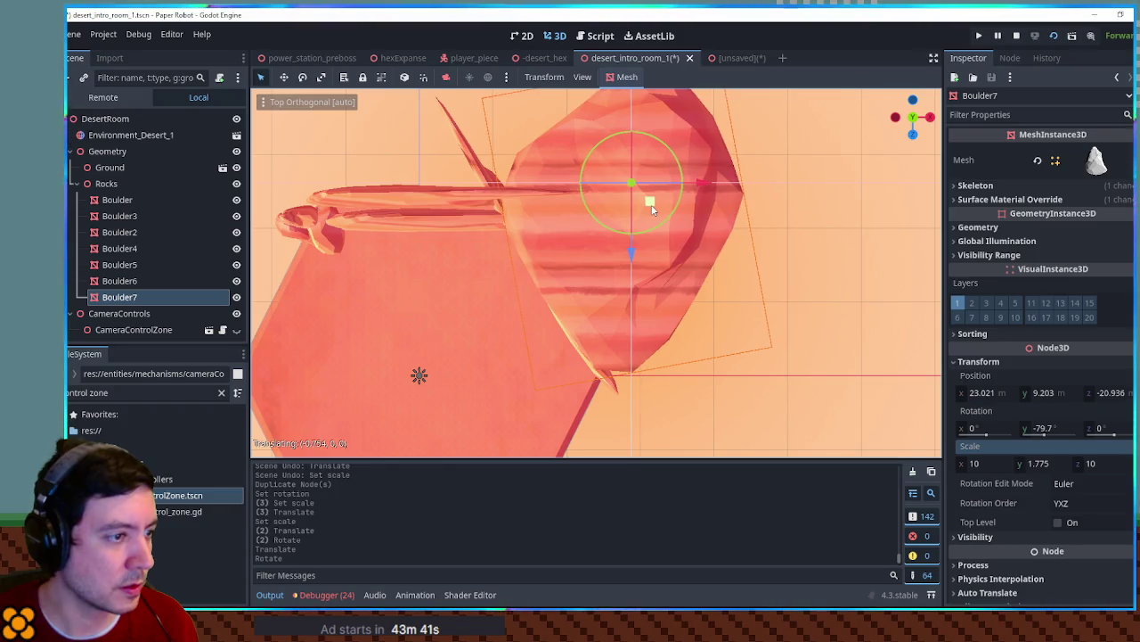
left_click_drag(726, 368, 743, 188)
left_click_drag(613, 143, 614, 155)
left_click(749, 306)
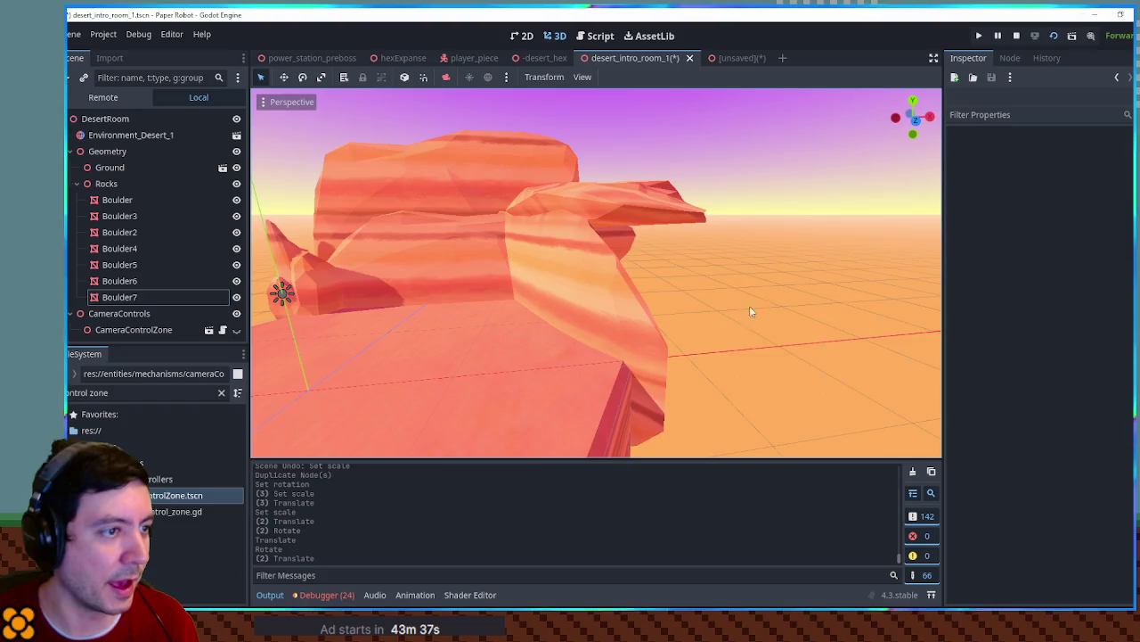
mouse_move(714, 295)
left_mouse_down()
mouse_move(597, 279)
mouse_move(612, 295)
left_mouse_up()
key("ctrl+s")
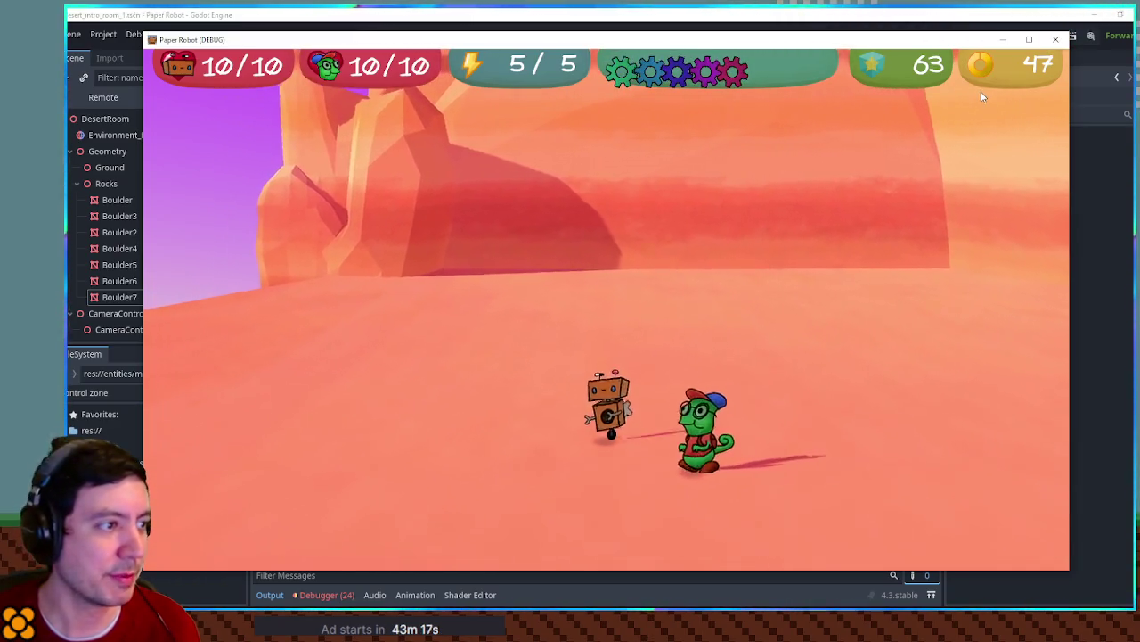
left_click(1056, 40)
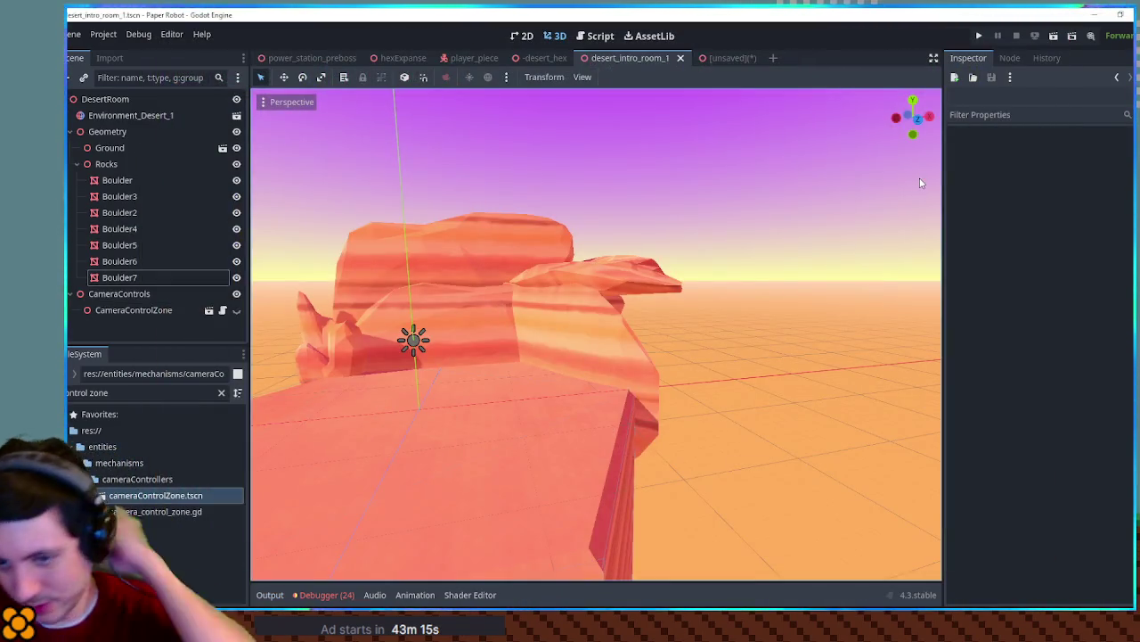
mouse_move(580, 403)
left_mouse_down()
mouse_move(692, 440)
mouse_move(376, 442)
left_mouse_up()
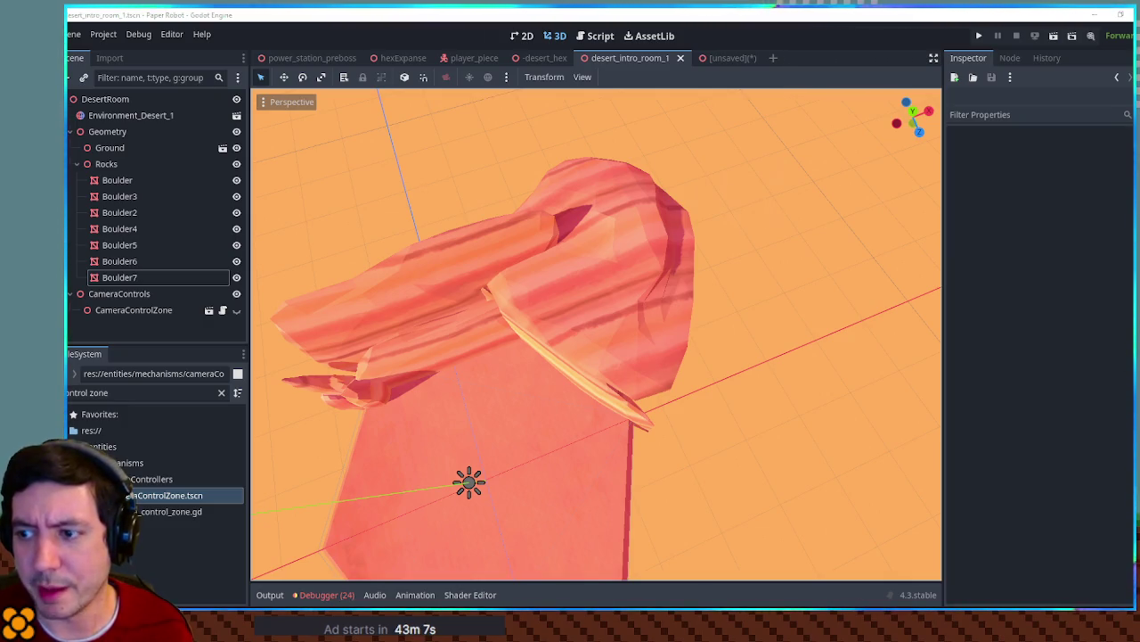
mouse_move(766, 363)
left_mouse_down()
mouse_move(704, 237)
mouse_move(491, 261)
mouse_move(579, 303)
mouse_move(677, 325)
mouse_move(622, 301)
left_mouse_up()
scroll(491, 293, "down", 5)
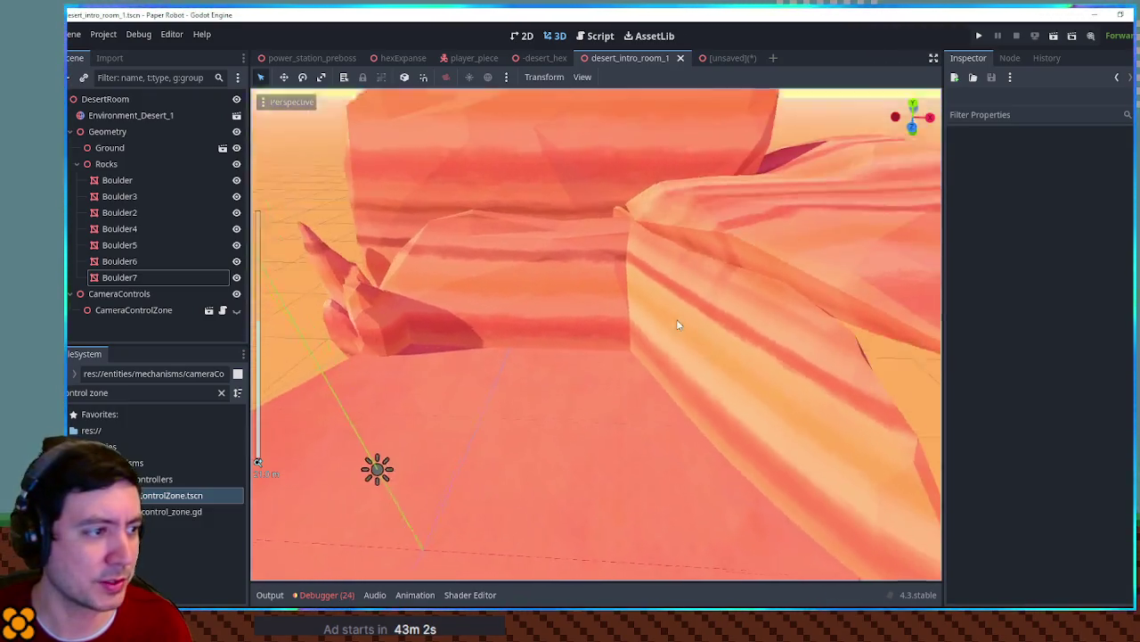
scroll(677, 328, "down", 3)
scroll(642, 310, "up", 5)
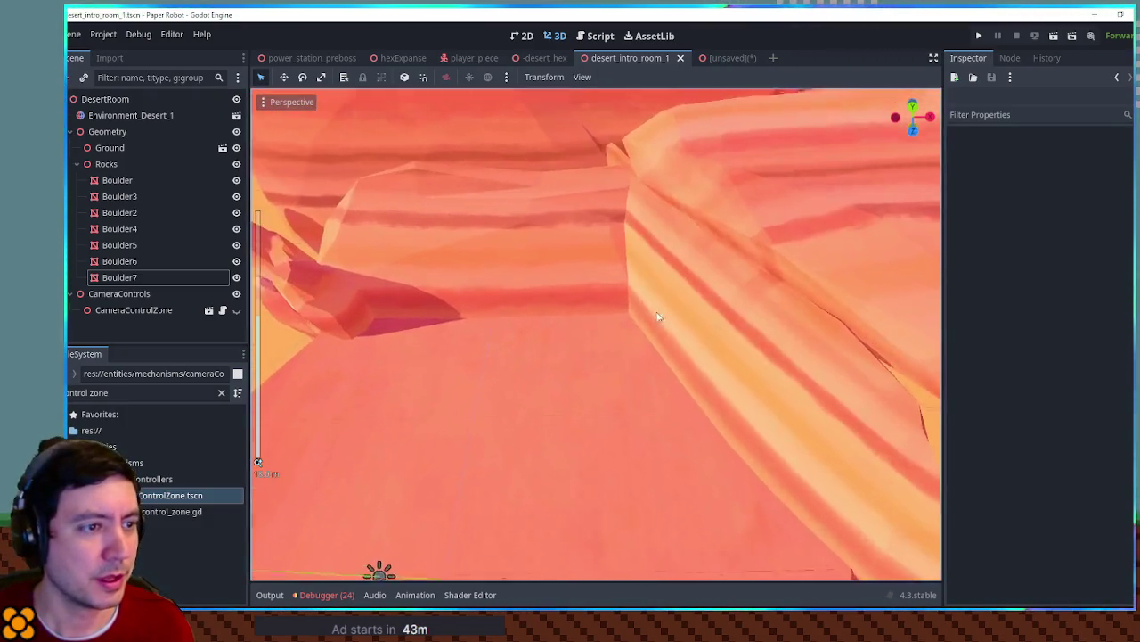
scroll(658, 316, "down", 3)
mouse_move(662, 268)
left_mouse_down()
mouse_move(692, 275)
mouse_move(539, 219)
left_mouse_up()
mouse_move(644, 336)
left_mouse_down()
mouse_move(805, 315)
mouse_move(760, 284)
left_mouse_up()
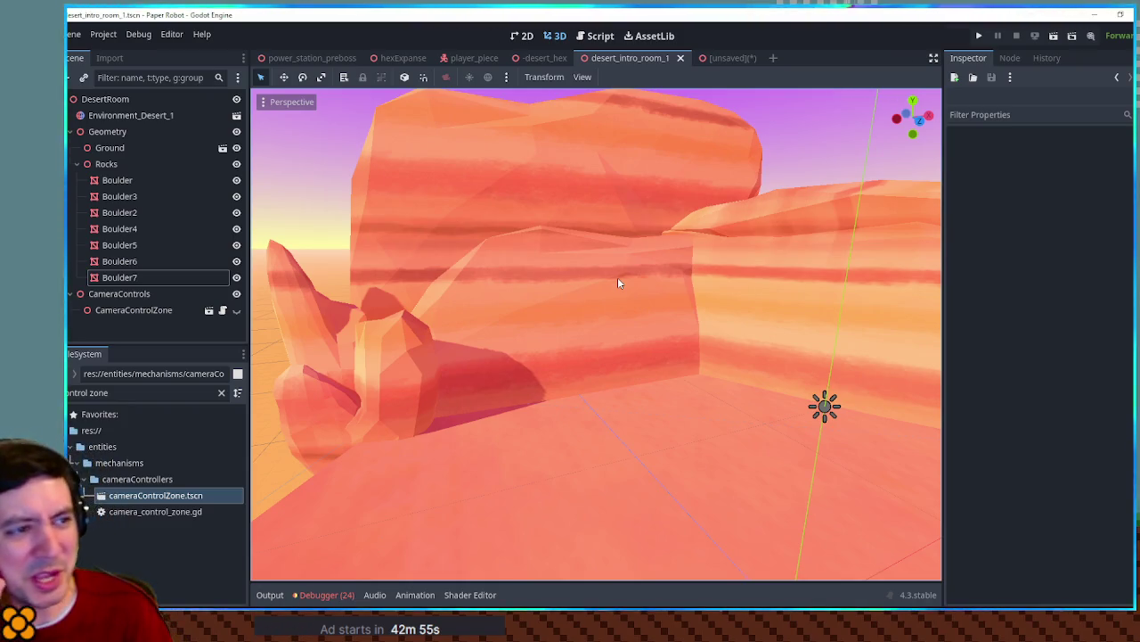
Orbit around the rock face toward the horizon and select Boulder3
scroll(619, 321, "down", 2)
mouse_move(708, 339)
left_mouse_down()
mouse_move(614, 374)
mouse_move(502, 341)
mouse_move(573, 416)
left_mouse_up()
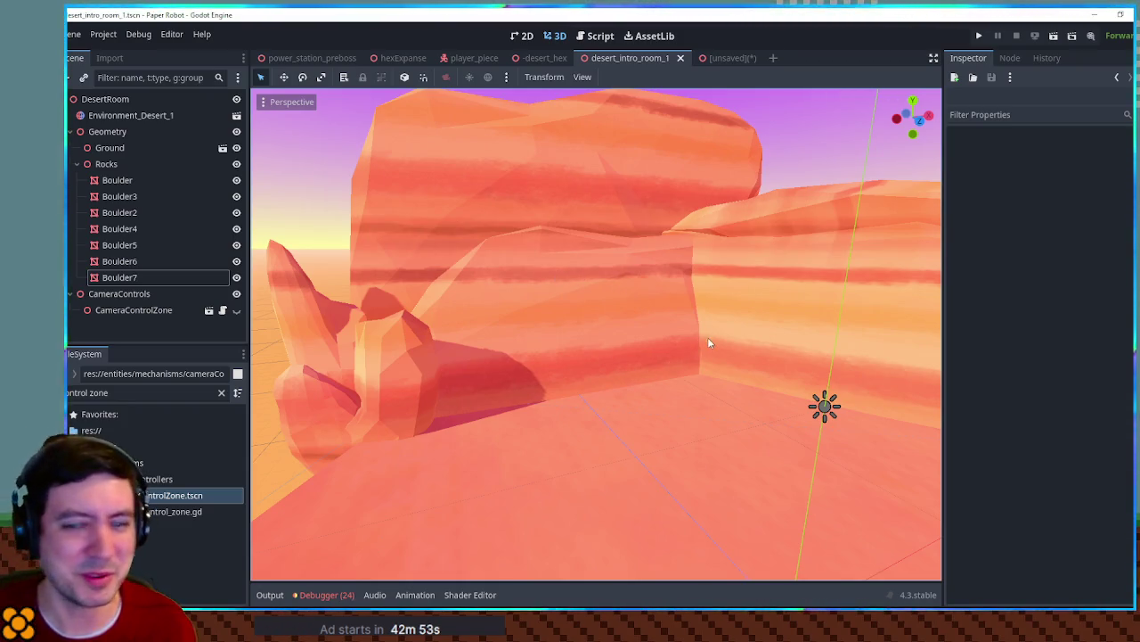
left_click(502, 341)
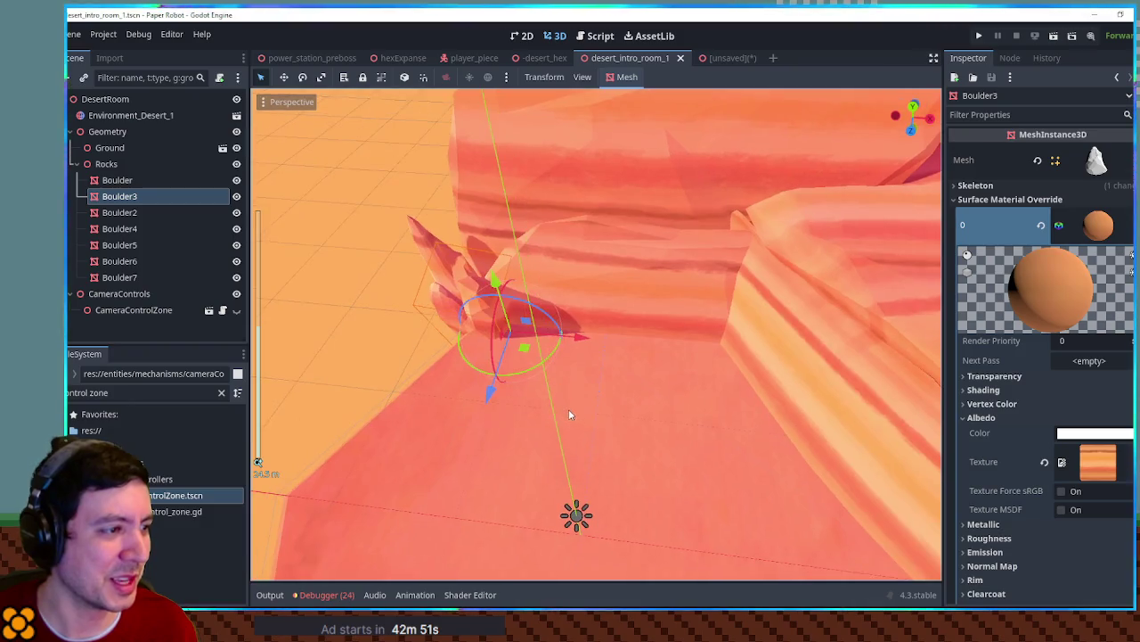
left_click_drag(270, 286, 467, 289)
scroll(489, 357, "down", 2)
scroll(489, 355, "up", 2)
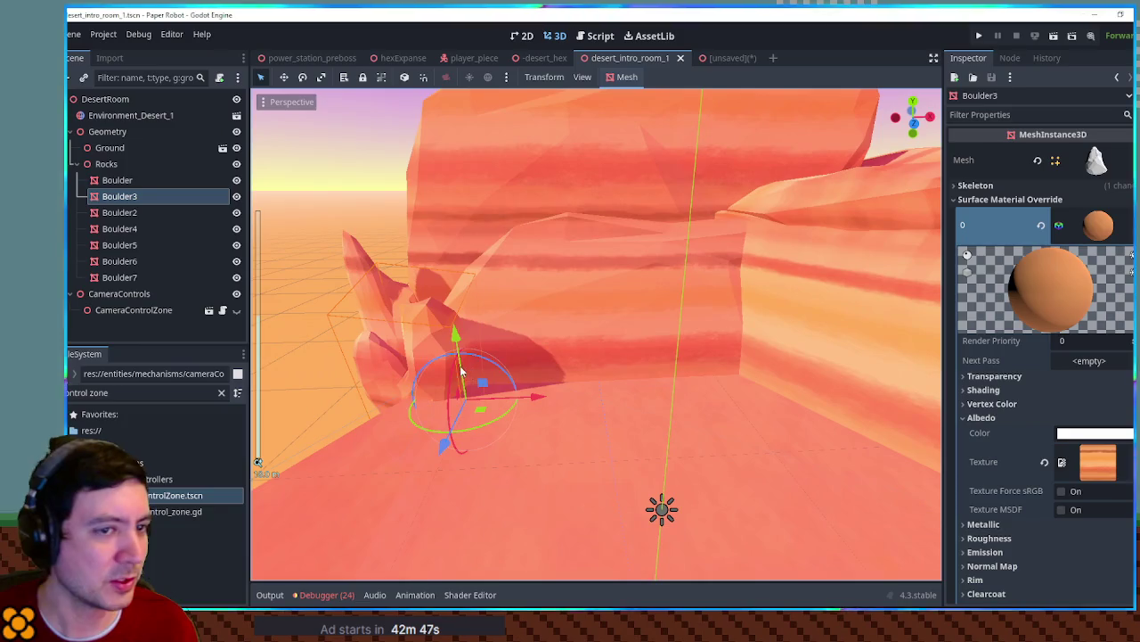
left_click_drag(535, 289, 540, 321)
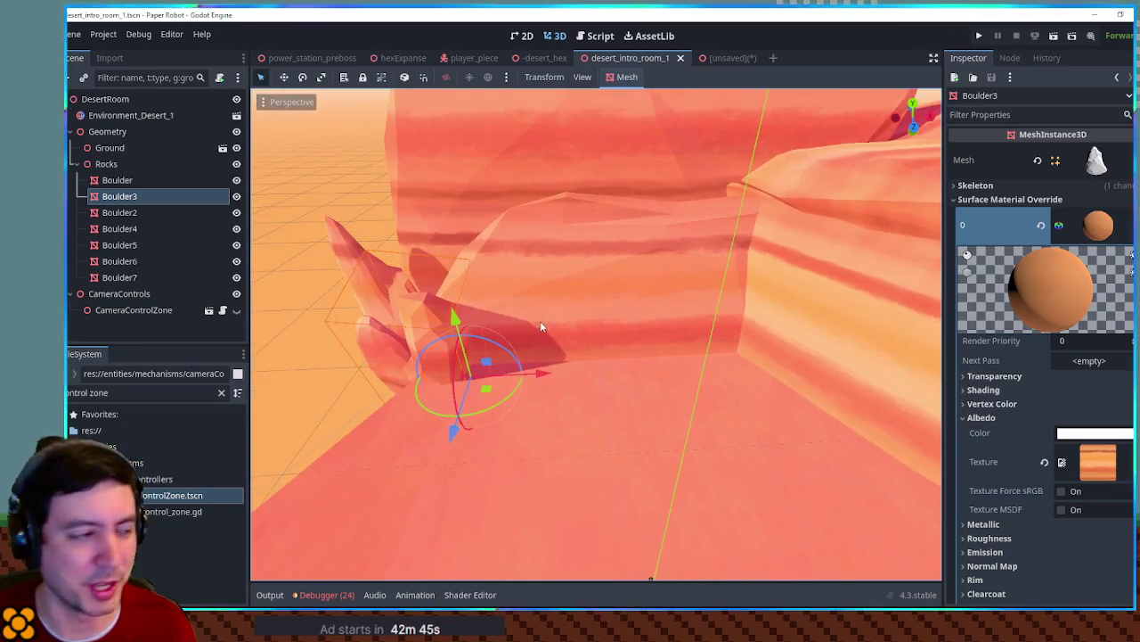
Duplicate Boulder3 as Boulder8, slide it along the rock face, enlarge it and rotate it lower
key("ctrl+d")
mouse_move(486, 405)
left_mouse_down()
mouse_move(764, 369)
mouse_move(753, 382)
mouse_move(800, 393)
mouse_move(802, 415)
mouse_move(809, 326)
left_mouse_up()
key("r")
key("q")
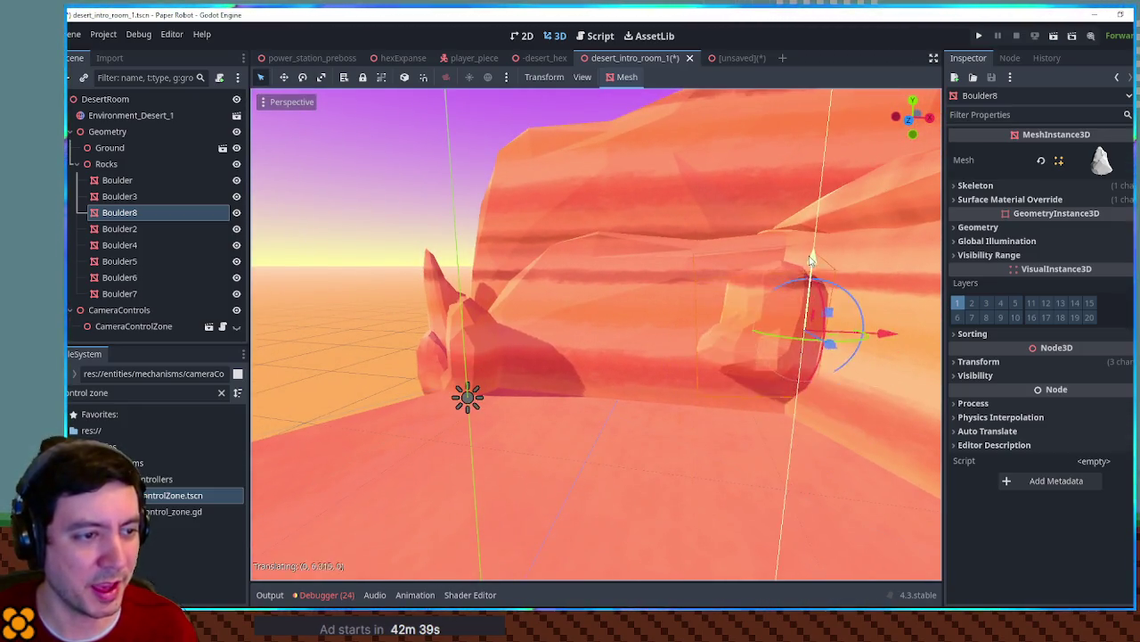
key("r")
left_click_drag(885, 343, 922, 343)
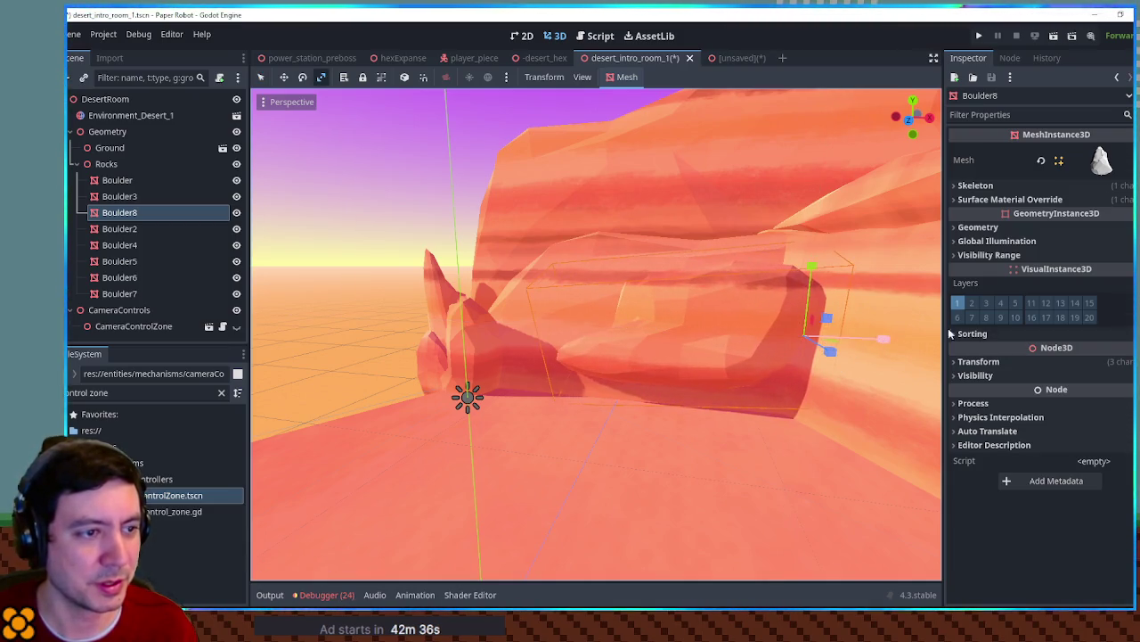
key("q")
mouse_move(834, 287)
left_mouse_down()
mouse_move(898, 335)
mouse_move(882, 339)
left_mouse_up()
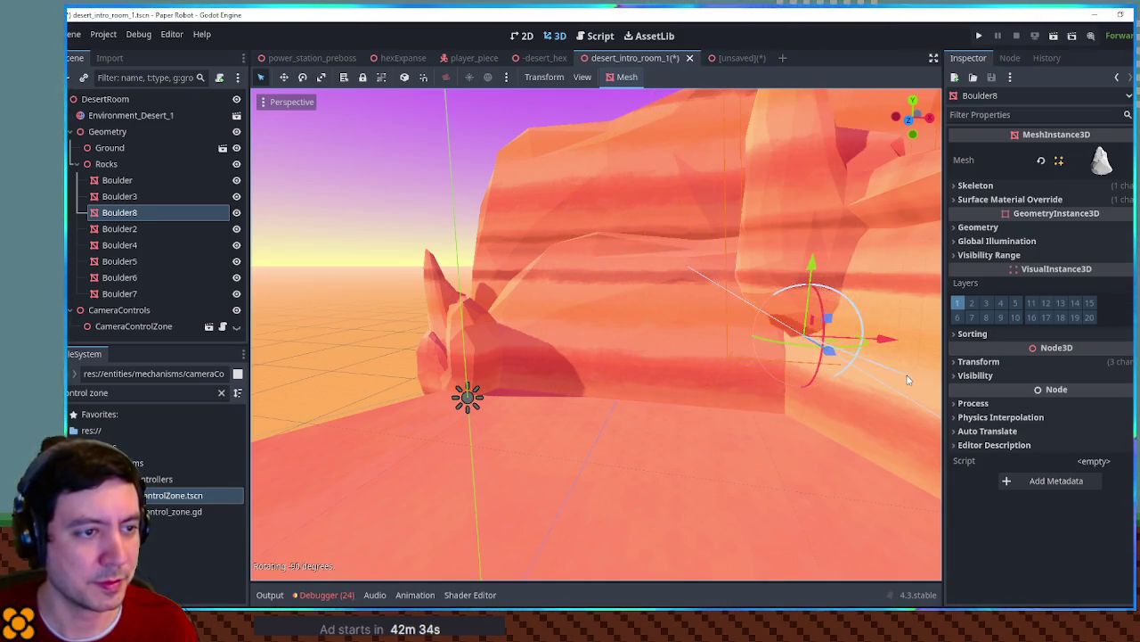
left_click_drag(811, 352, 762, 455)
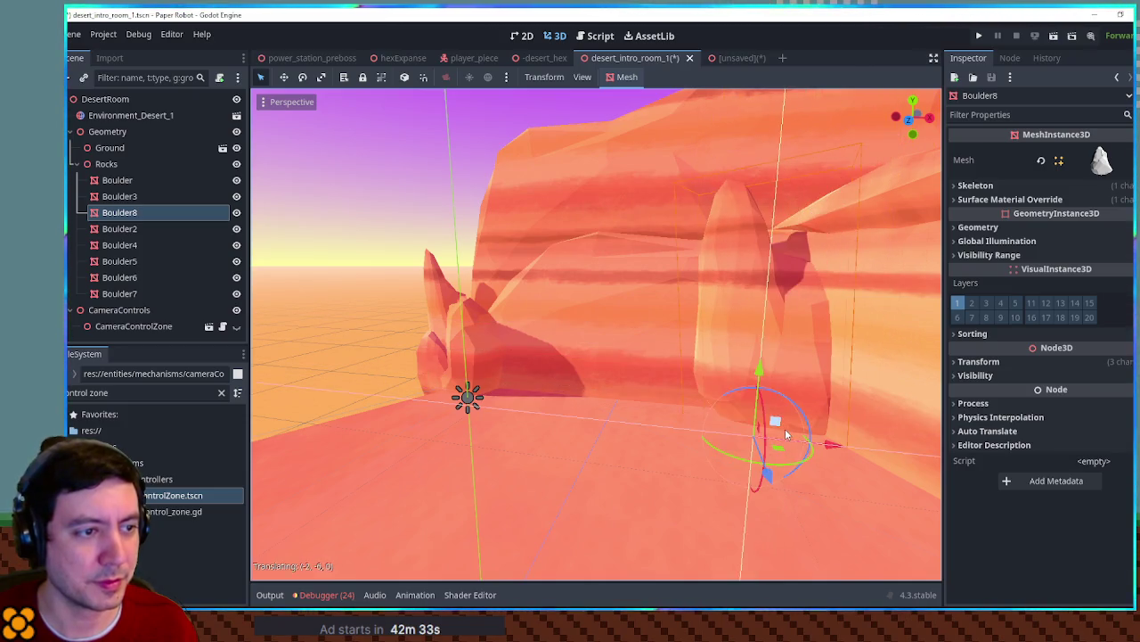
Scale Boulder8 evenly, turn it about its vertical axis, and sink it partly into the ground
left_click(989, 361)
left_click_drag(1101, 464, 1074, 463)
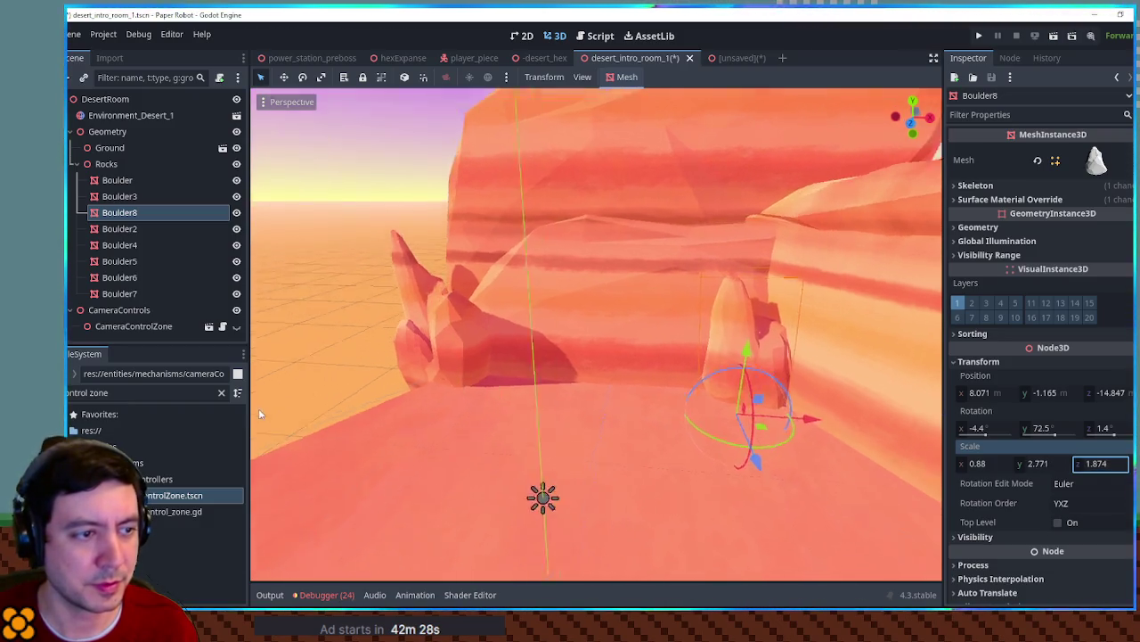
left_click_drag(260, 413, 387, 445)
mouse_move(780, 417)
left_mouse_down()
mouse_move(702, 440)
mouse_move(769, 370)
mouse_move(776, 404)
mouse_move(747, 413)
left_mouse_up()
scroll(765, 424, "down", 1)
key("r")
mouse_move(848, 459)
left_mouse_down()
mouse_move(892, 460)
mouse_move(877, 450)
left_mouse_up()
key("q")
left_click_drag(766, 383, 771, 422)
left_click_drag(789, 476, 791, 486)
Clear the boulder selection and orbit low along the ground to view the rock formation
left_click(339, 327)
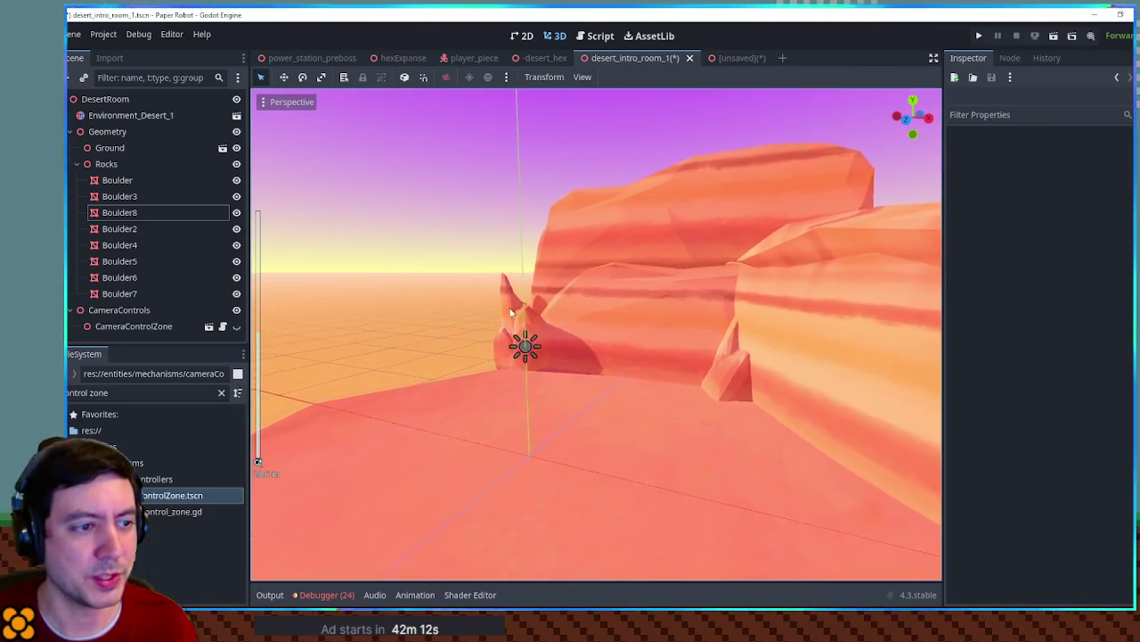
left_click_drag(606, 294, 614, 298)
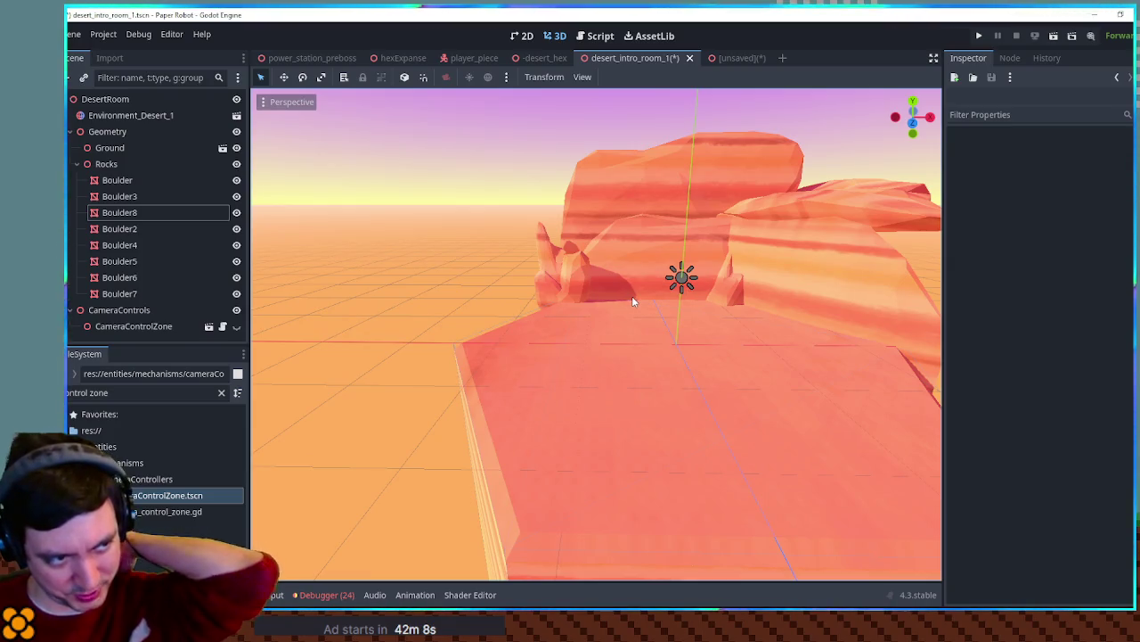
mouse_move(720, 326)
left_mouse_down()
mouse_move(641, 336)
mouse_move(613, 144)
left_mouse_up()
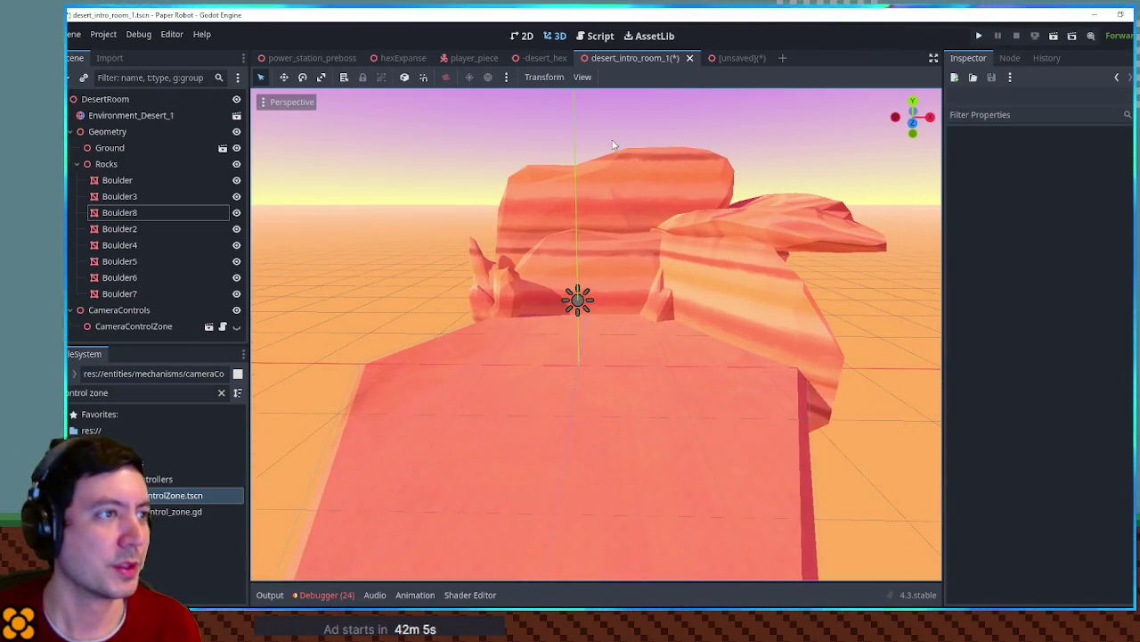
left_click(401, 58)
Zoom in and out over the striped hex floor and pillars, then select the player piece
scroll(730, 316, "down", 5)
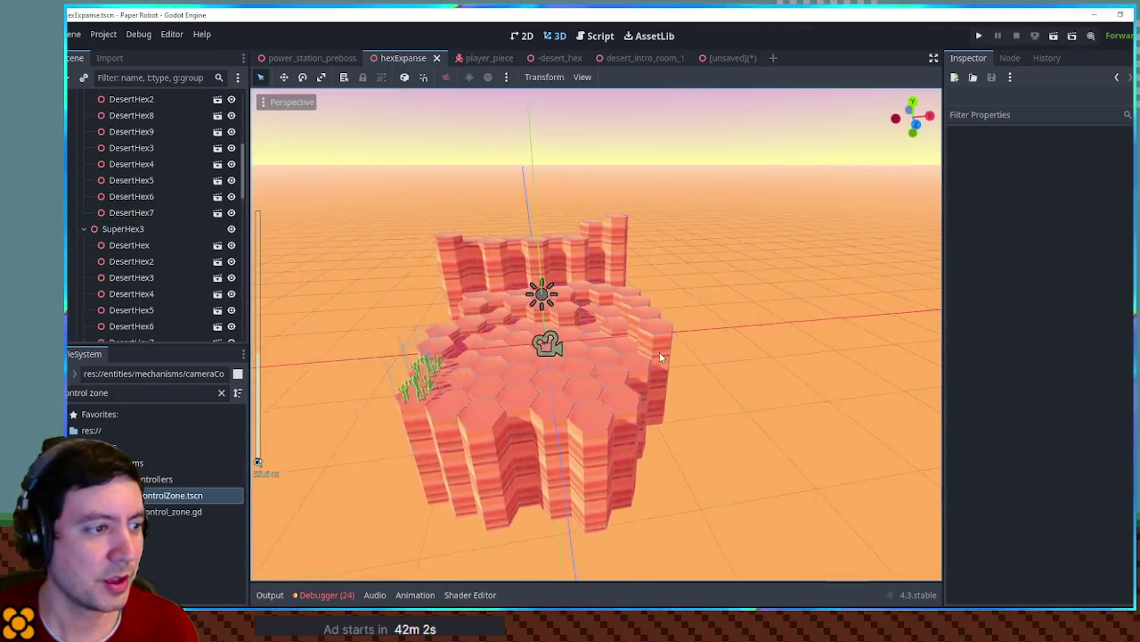
scroll(692, 353, "up", 5)
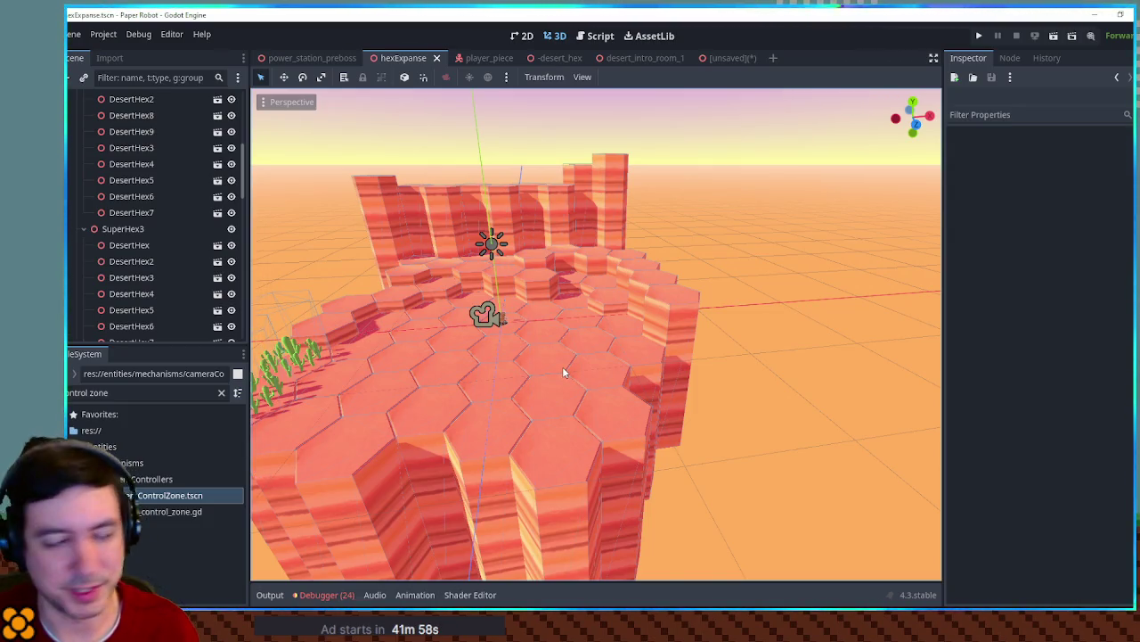
scroll(604, 360, "up", 10)
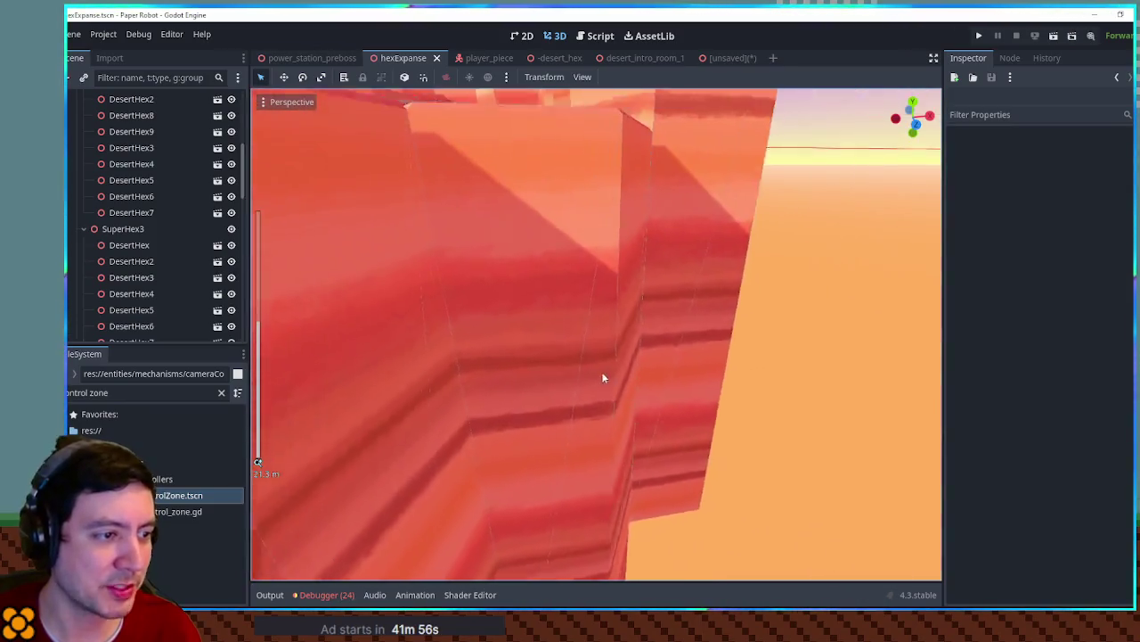
scroll(624, 375, "down", 2)
scroll(625, 375, "down", 5)
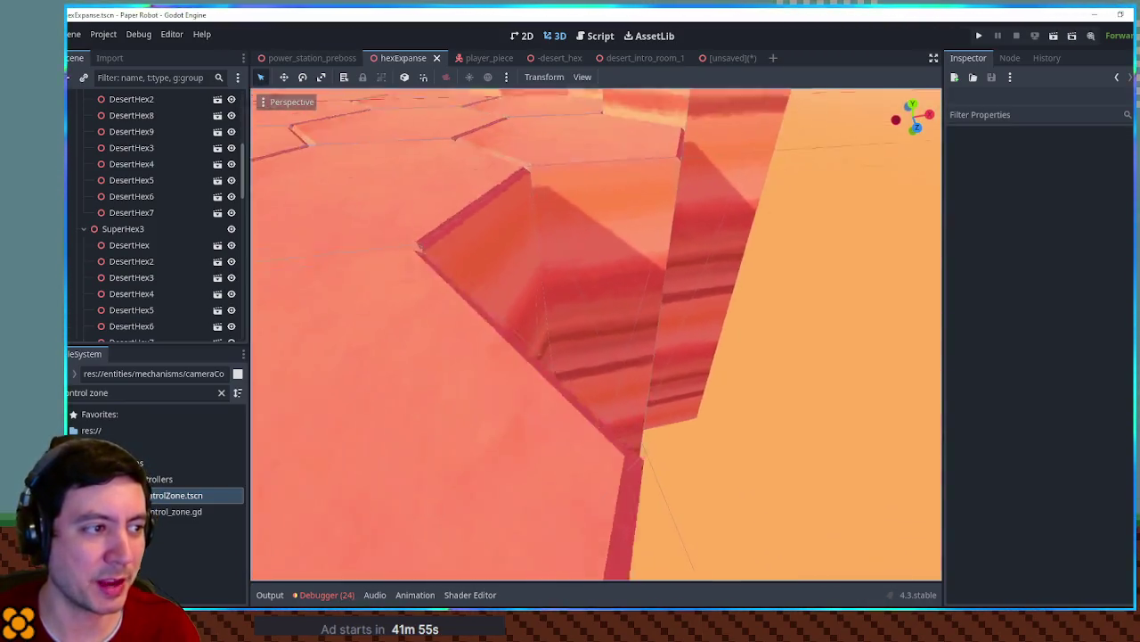
scroll(596, 334, "down", 3)
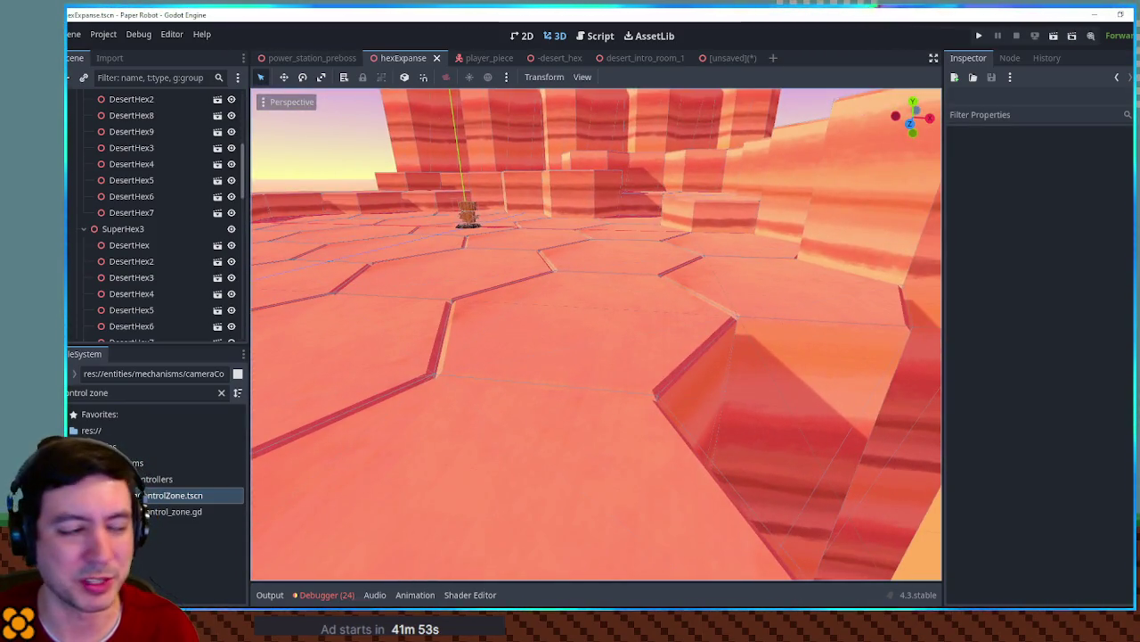
scroll(596, 334, "down", 5)
scroll(596, 334, "up", 8)
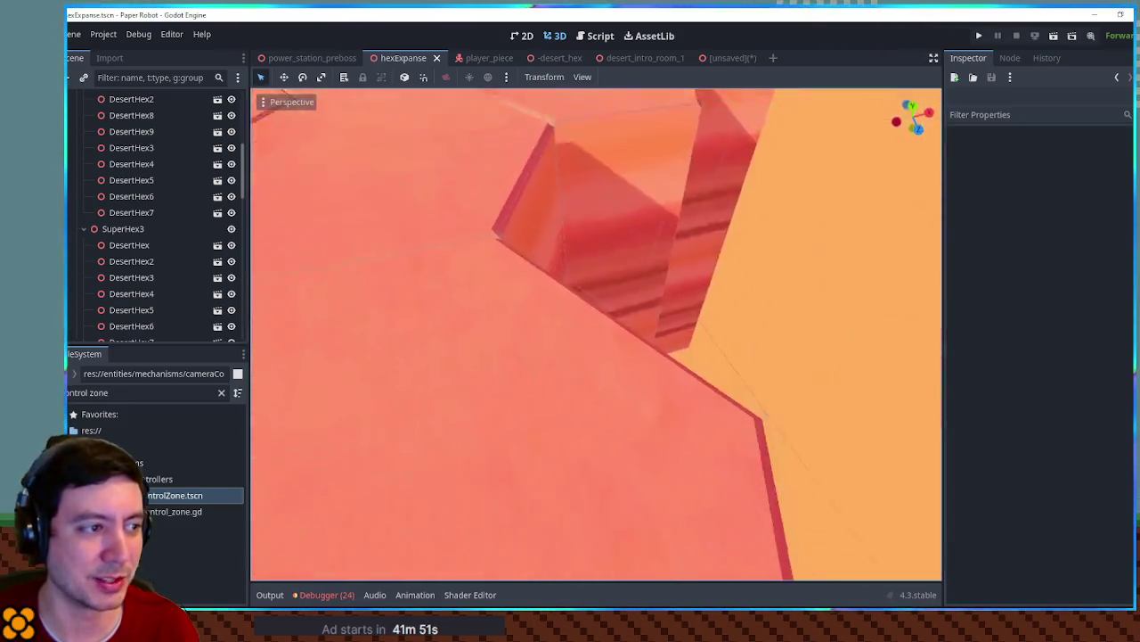
scroll(609, 375, "down", 2)
scroll(616, 364, "down", 4)
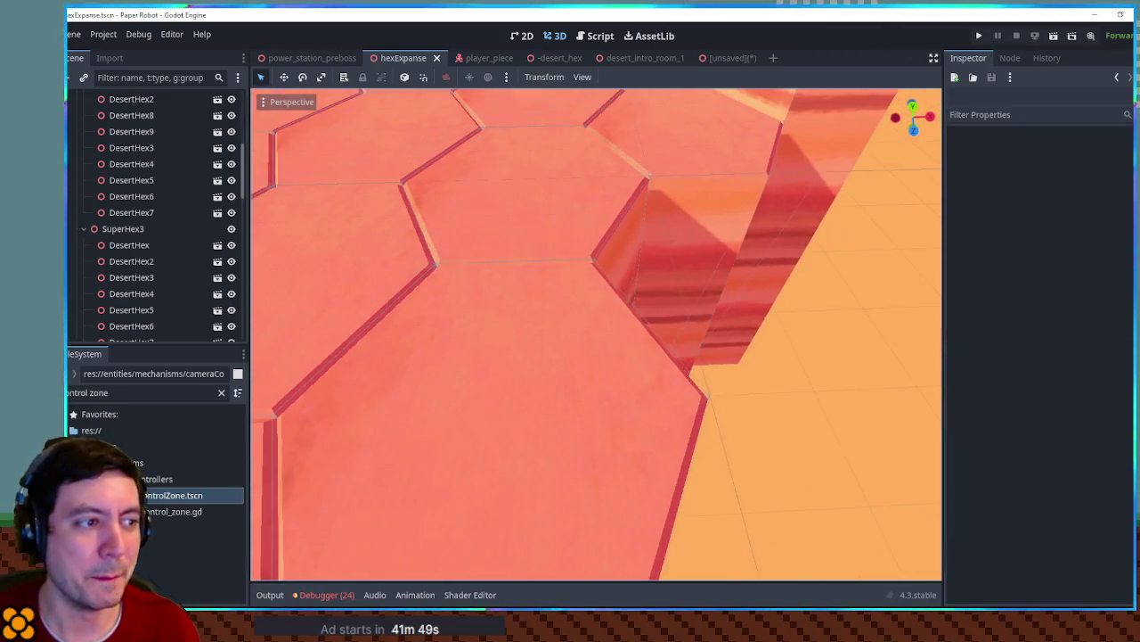
scroll(596, 334, "down", 1)
scroll(596, 335, "down", 5)
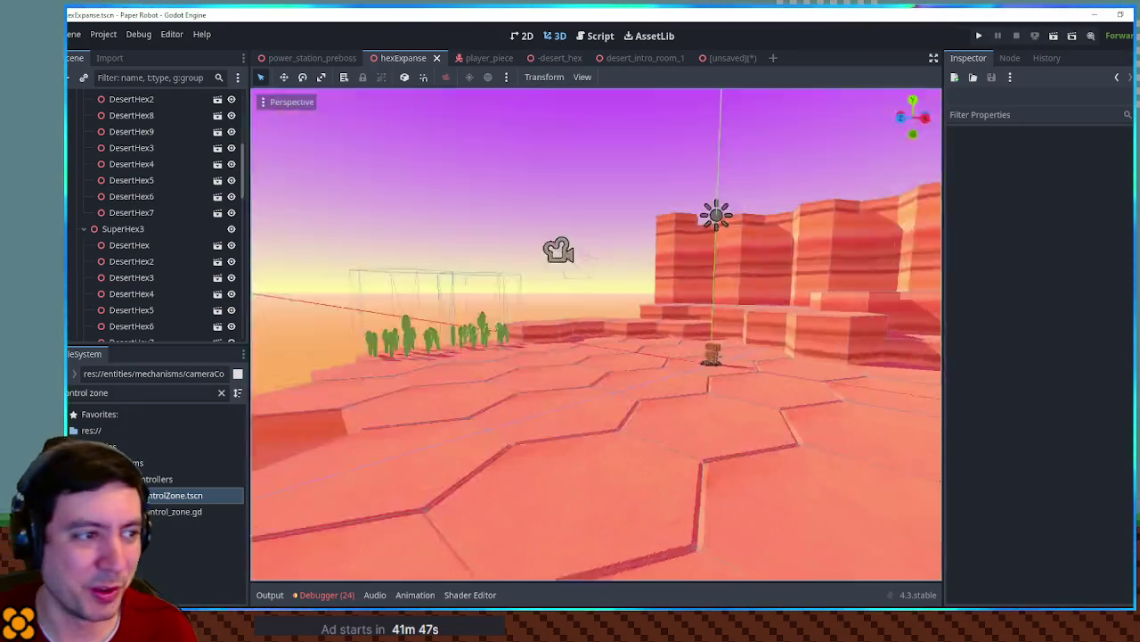
scroll(596, 334, "up", 5)
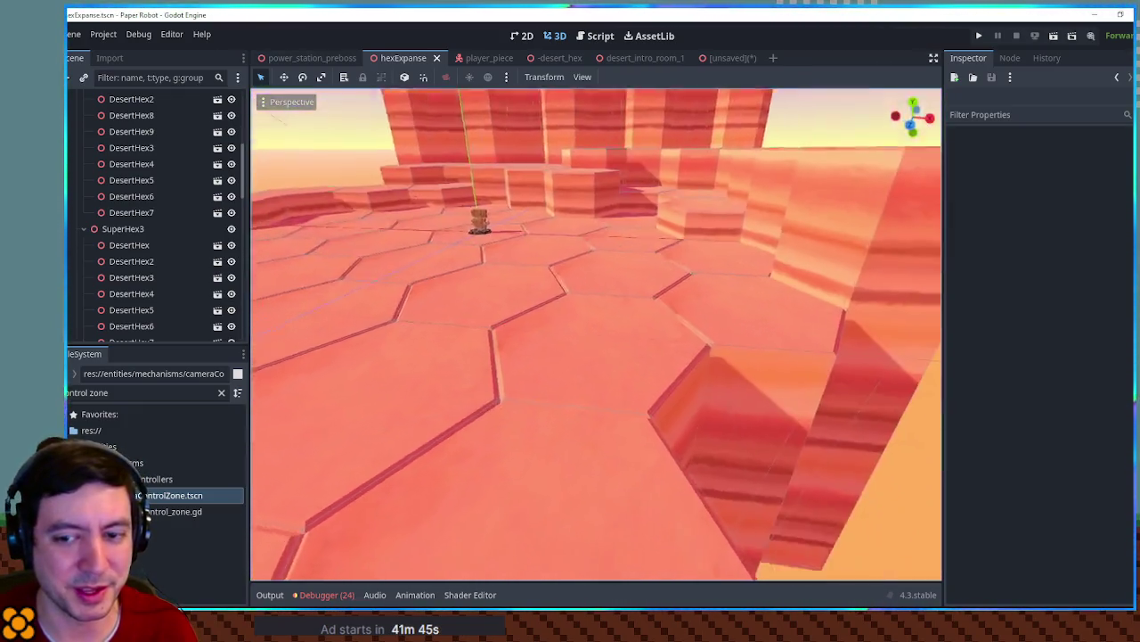
scroll(596, 334, "down", 2)
scroll(596, 334, "up", 5)
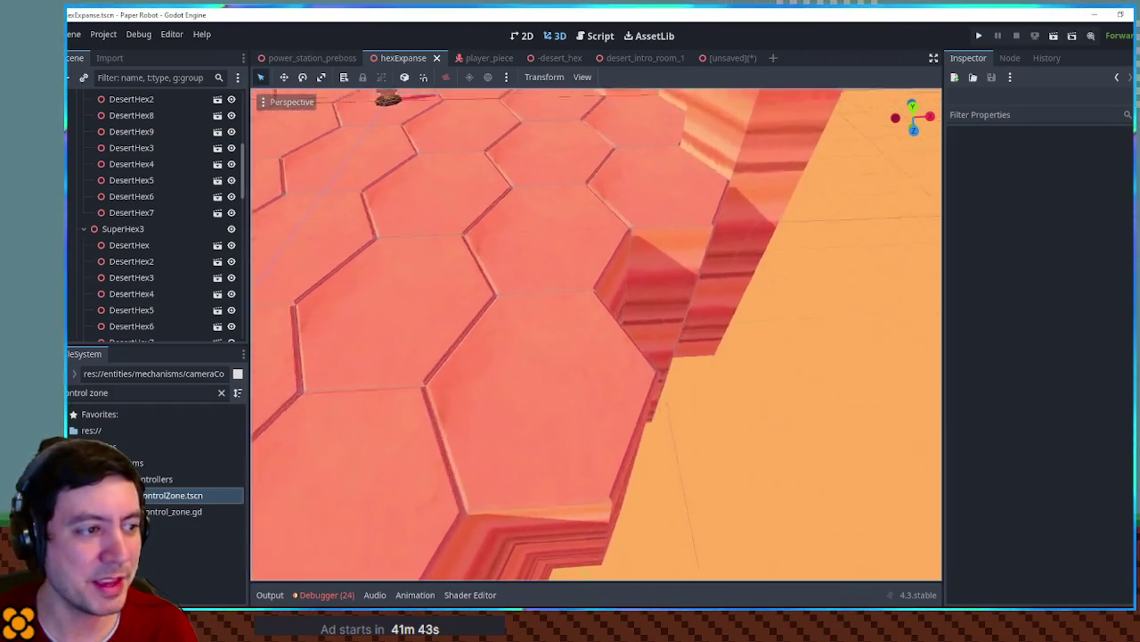
scroll(596, 334, "up", 5)
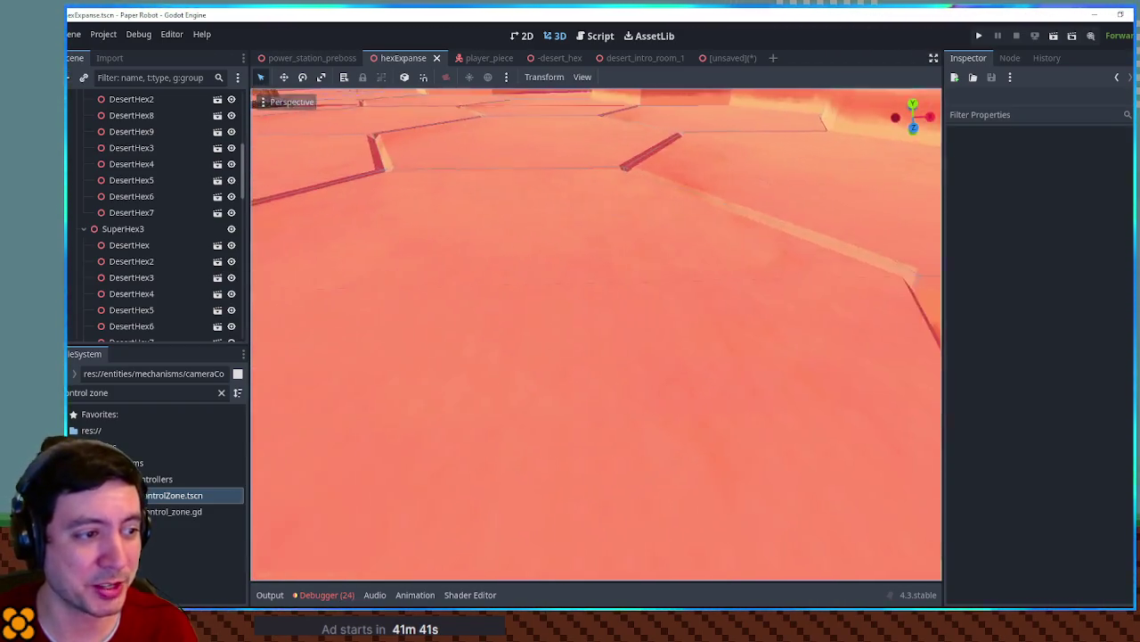
scroll(596, 334, "up", 5)
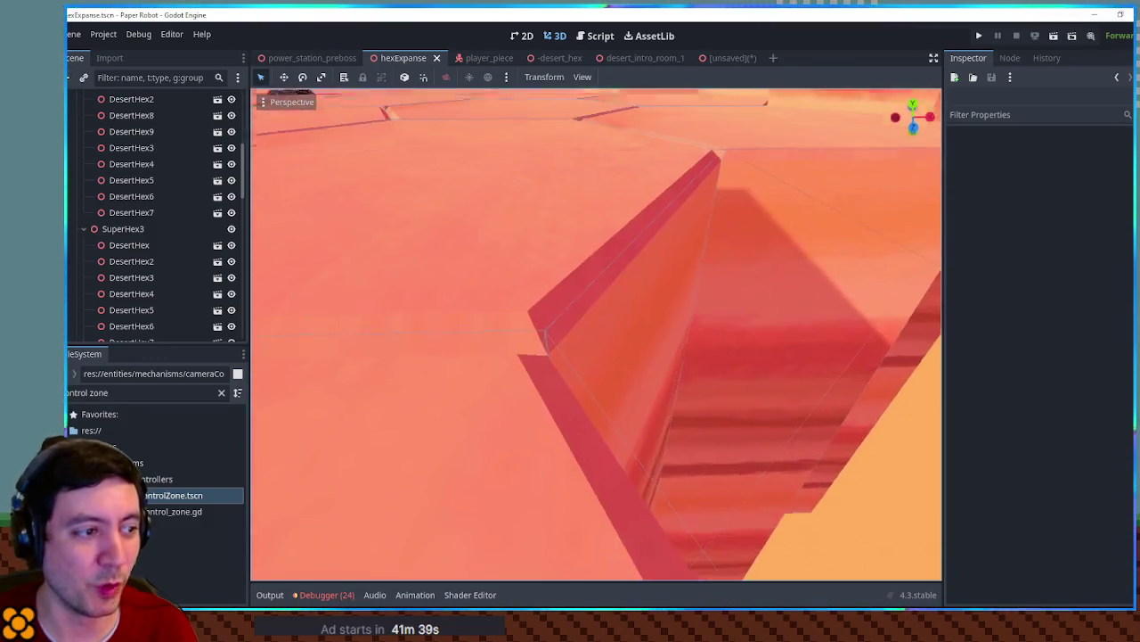
scroll(596, 334, "up", 5)
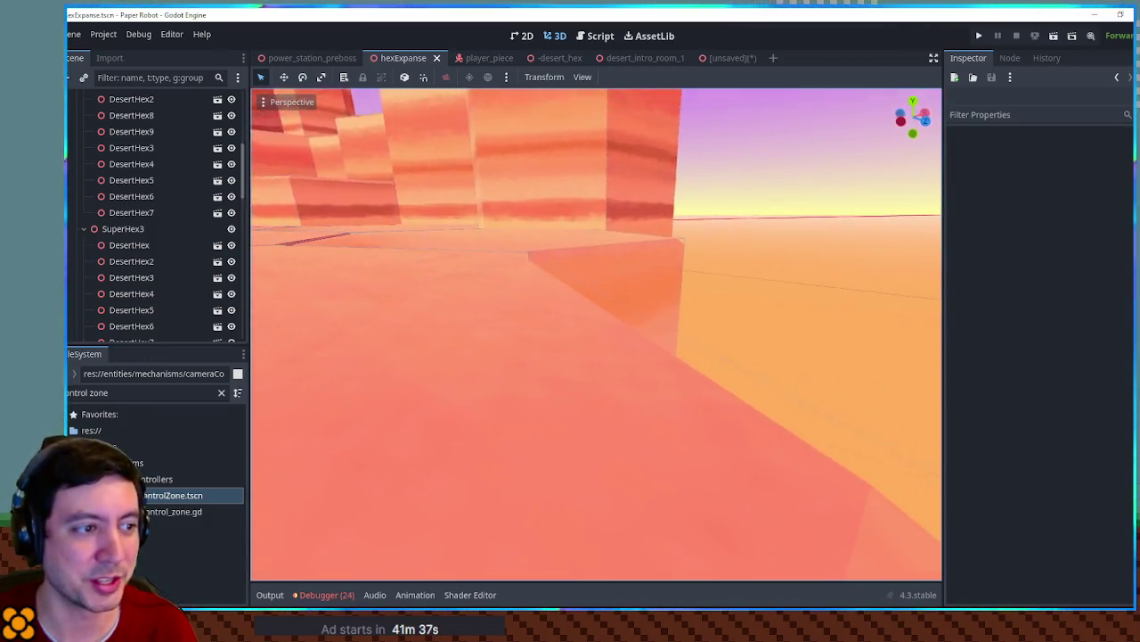
scroll(596, 334, "down", 5)
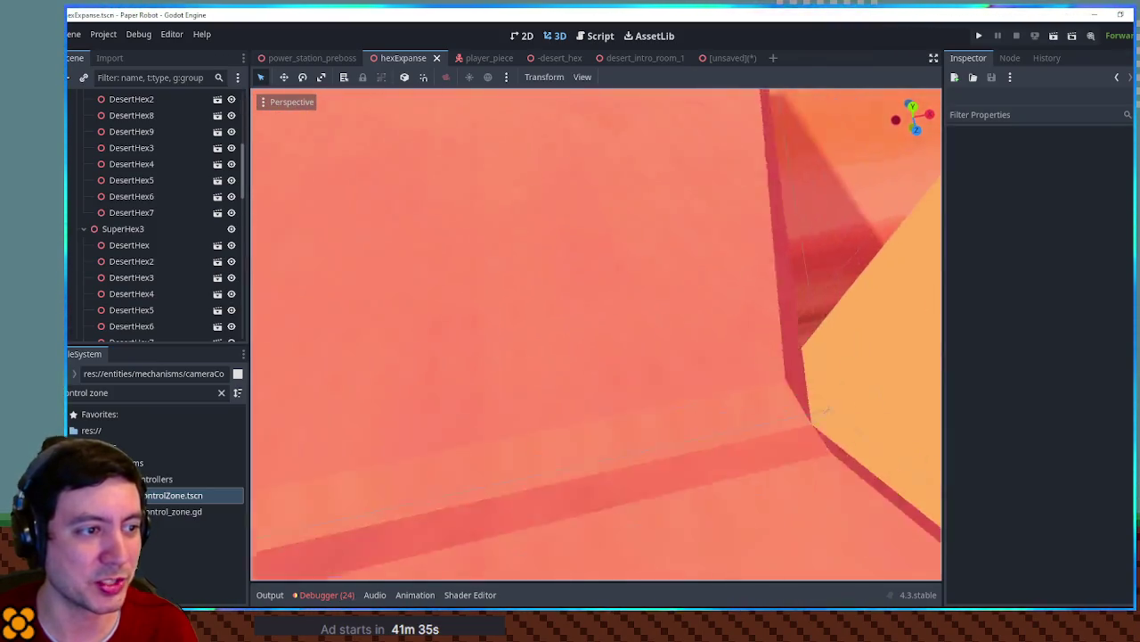
scroll(596, 334, "up", 5)
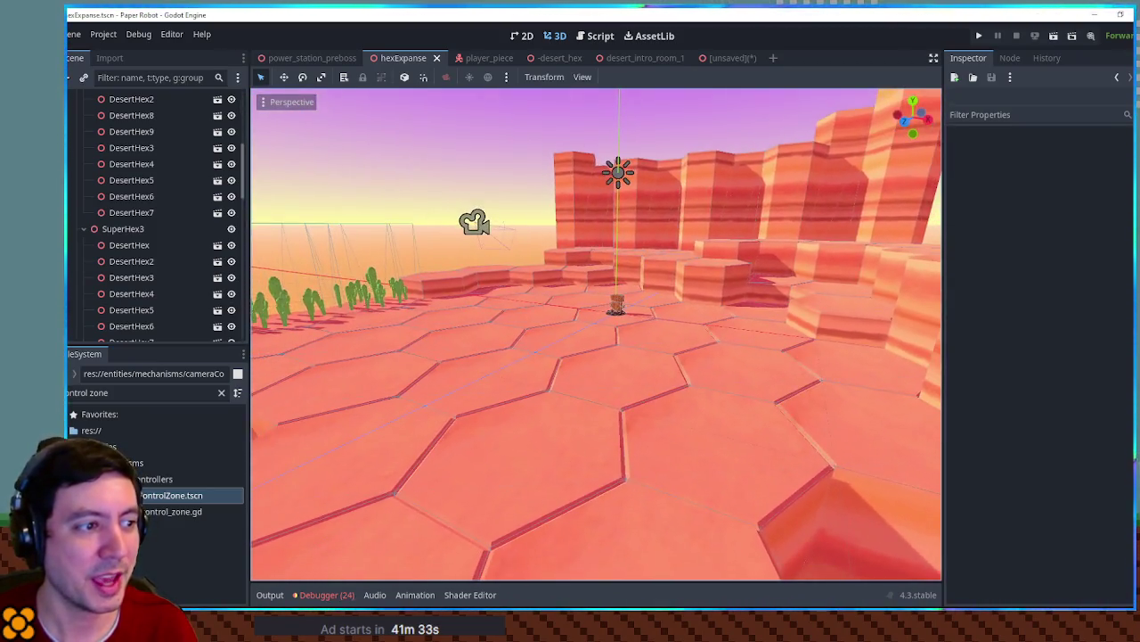
scroll(596, 334, "down", 2)
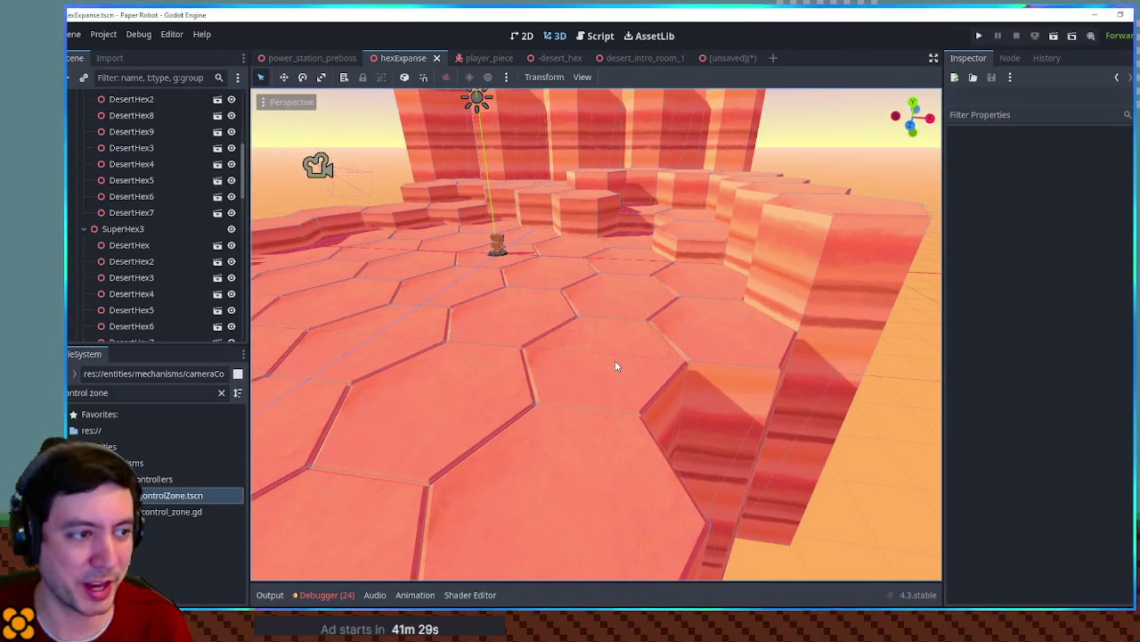
left_click(498, 246)
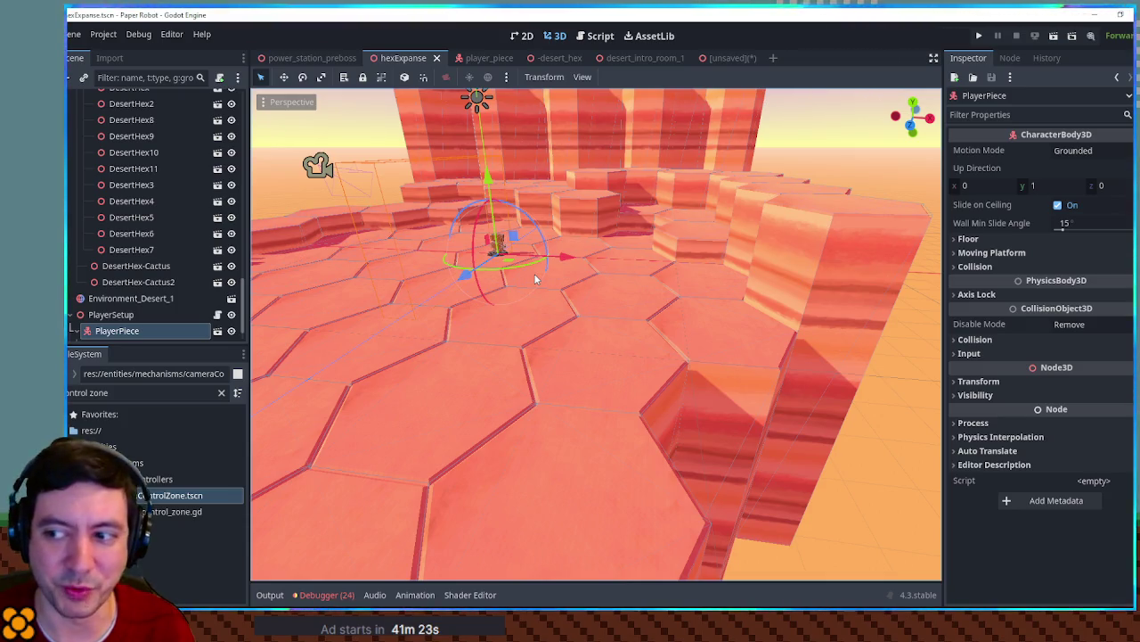
Orbit out over the hex platform, then reselect the player piece and focus the view on it
mouse_move(535, 279)
left_mouse_down()
mouse_move(608, 303)
mouse_move(657, 287)
mouse_move(713, 299)
mouse_move(633, 299)
left_mouse_up()
scroll(771, 309, "down", 3)
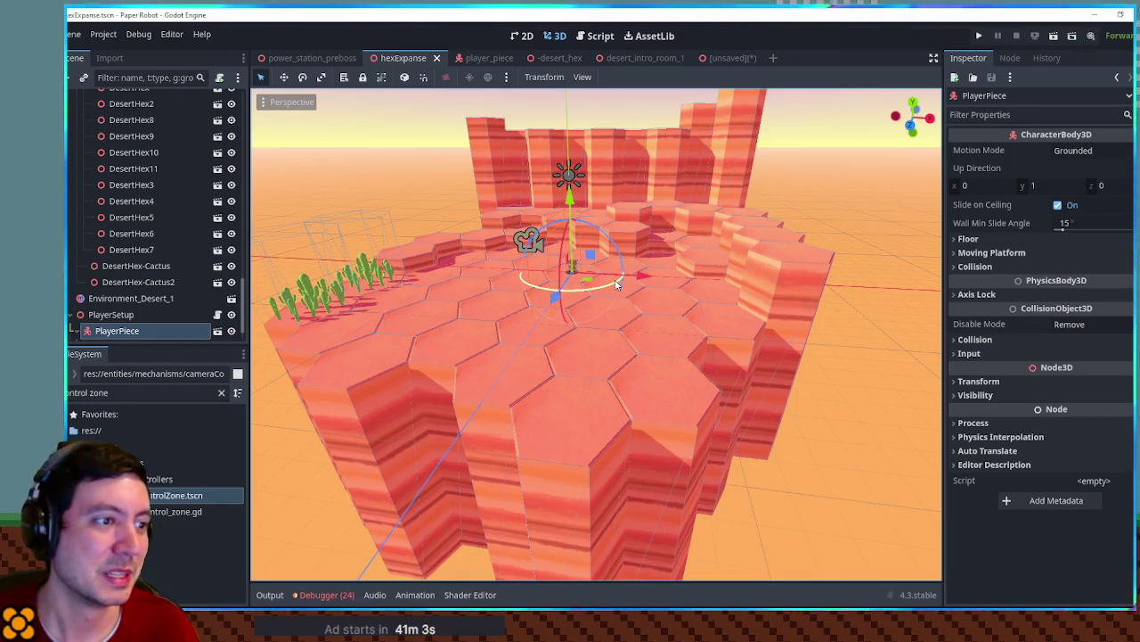
left_click(827, 218)
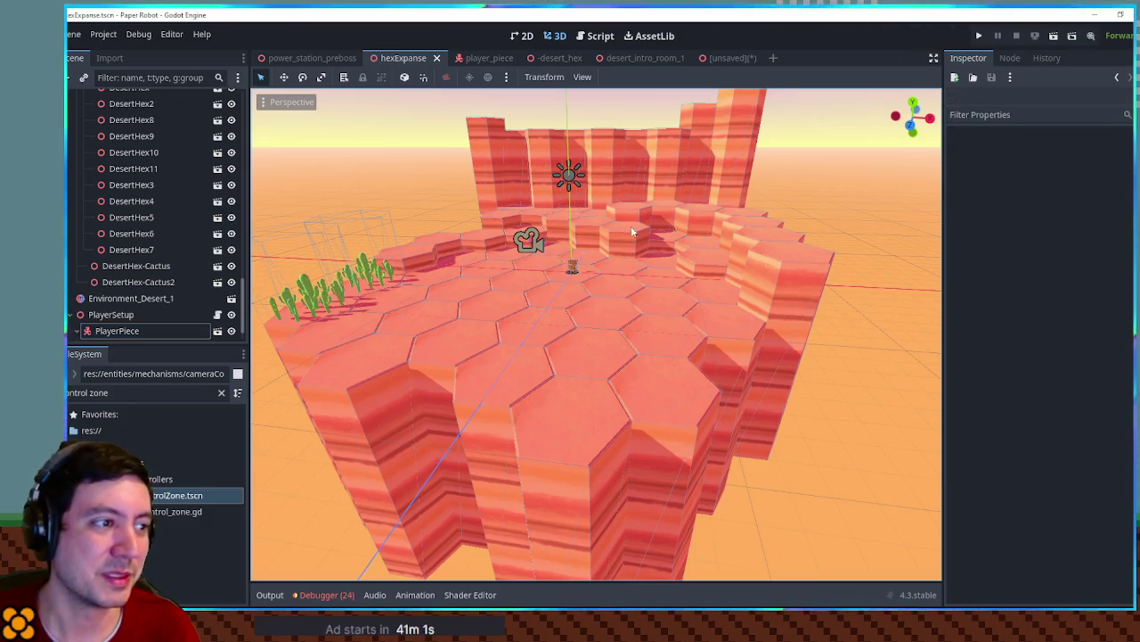
scroll(607, 281, "up", 8)
left_click(535, 168)
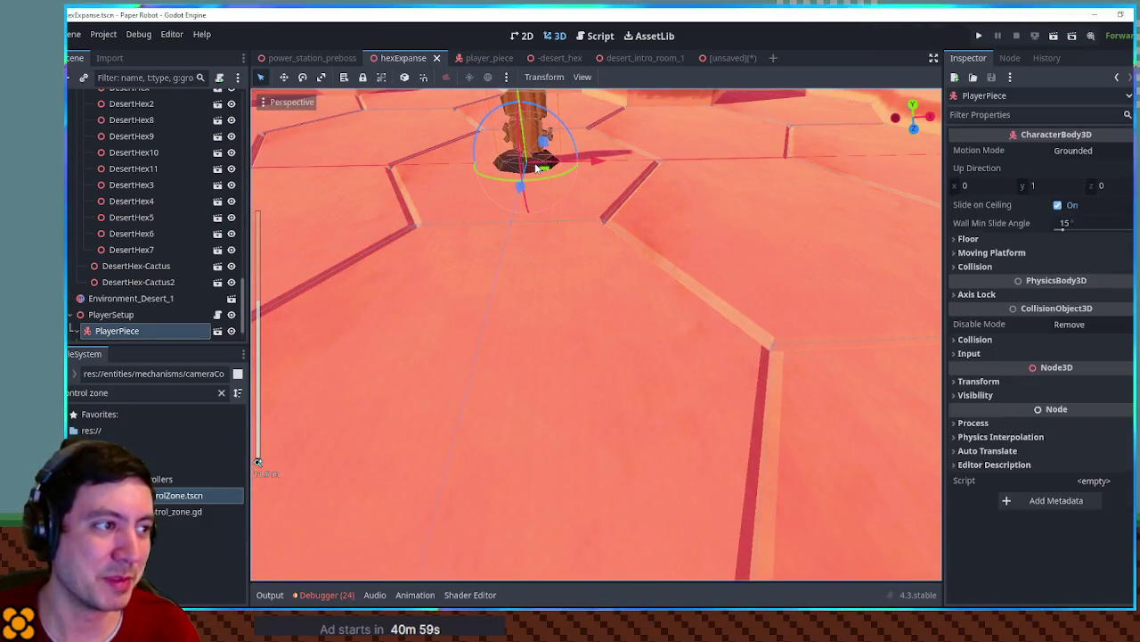
key("f")
left_click(78, 394)
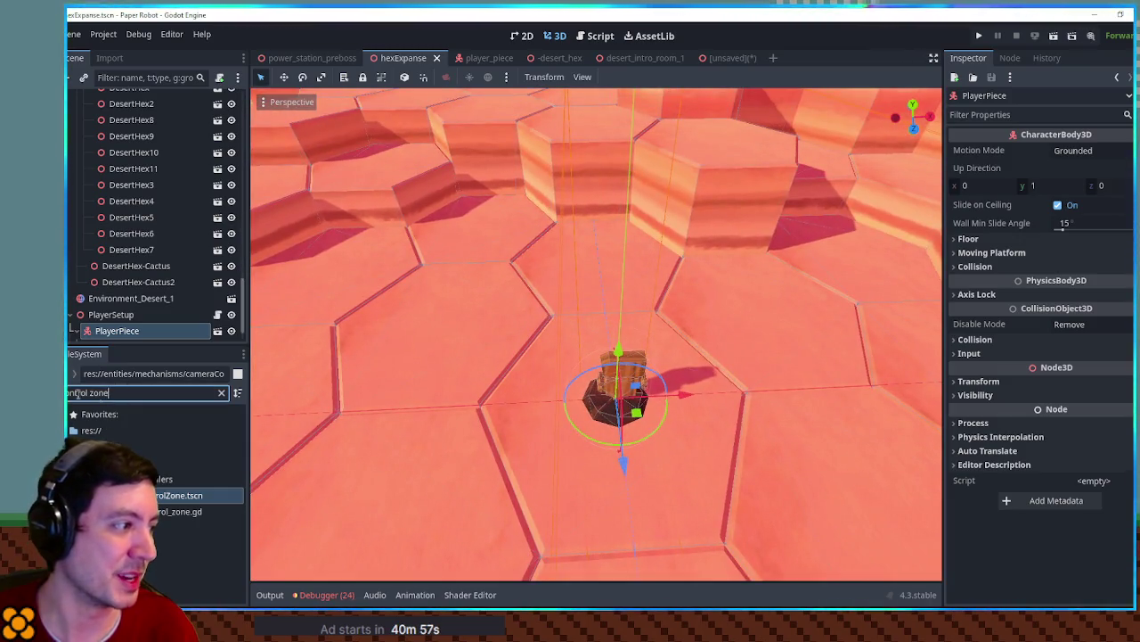
Filter the files for 'player' and drag player.tscn into the level's scene tree
type("player")
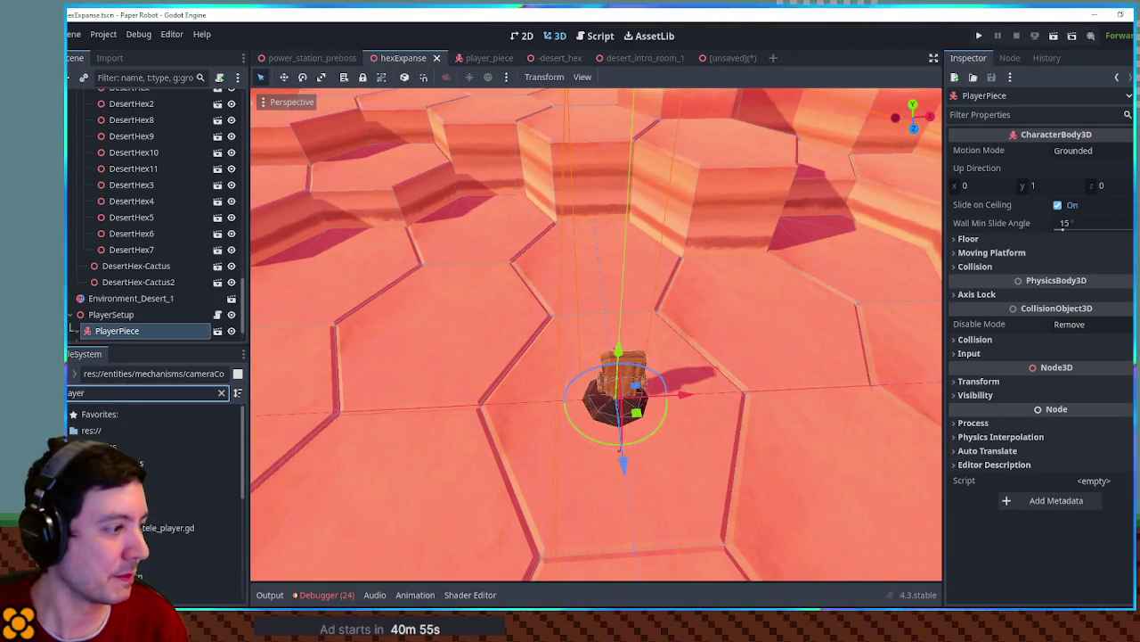
left_click_drag(151, 575, 143, 78)
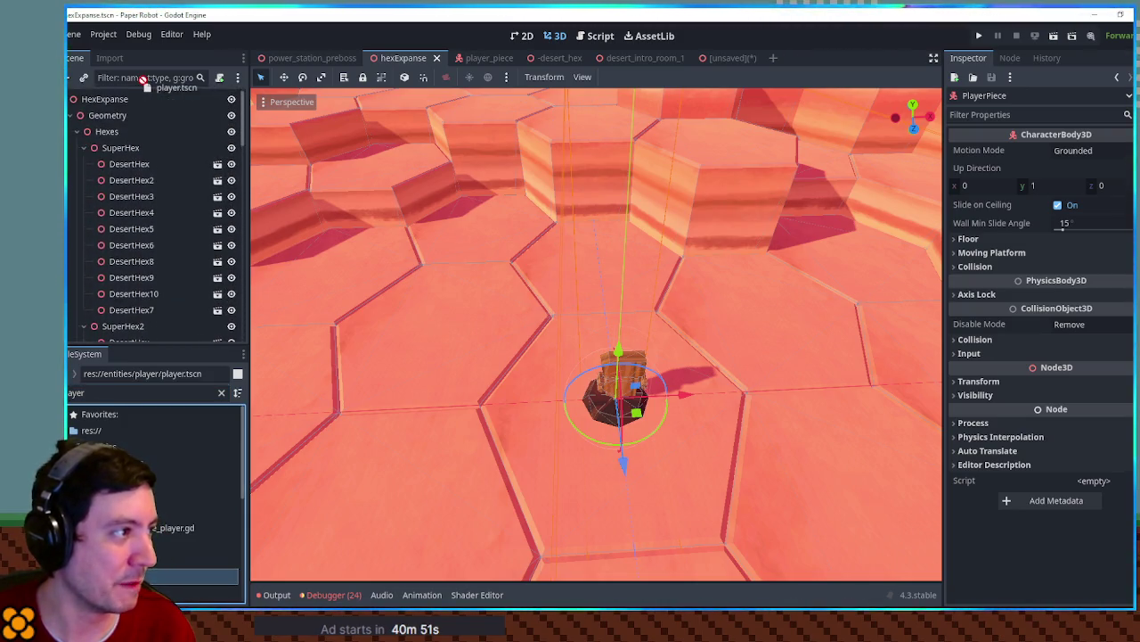
mouse_move(123, 132)
left_mouse_down()
mouse_move(104, 123)
mouse_move(145, 349)
mouse_move(127, 285)
mouse_move(133, 343)
left_mouse_up()
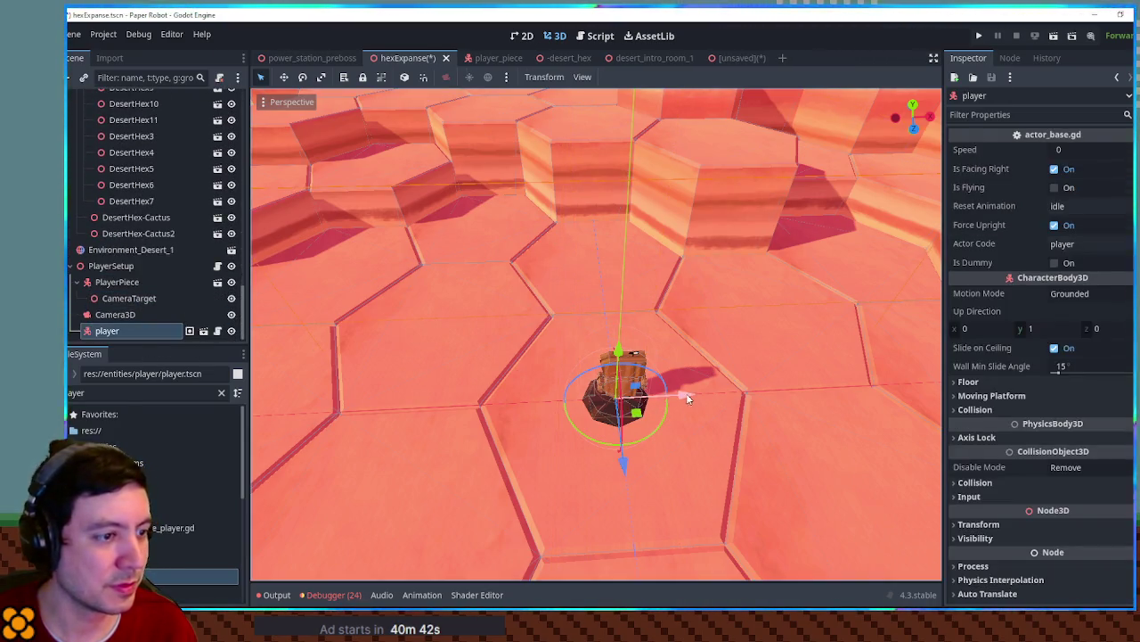
Move the player 1 m along X, scale it to 0.1 on all axes, and reposition it on the hex floor
left_click_drag(677, 394, 740, 395)
left_click(1007, 523)
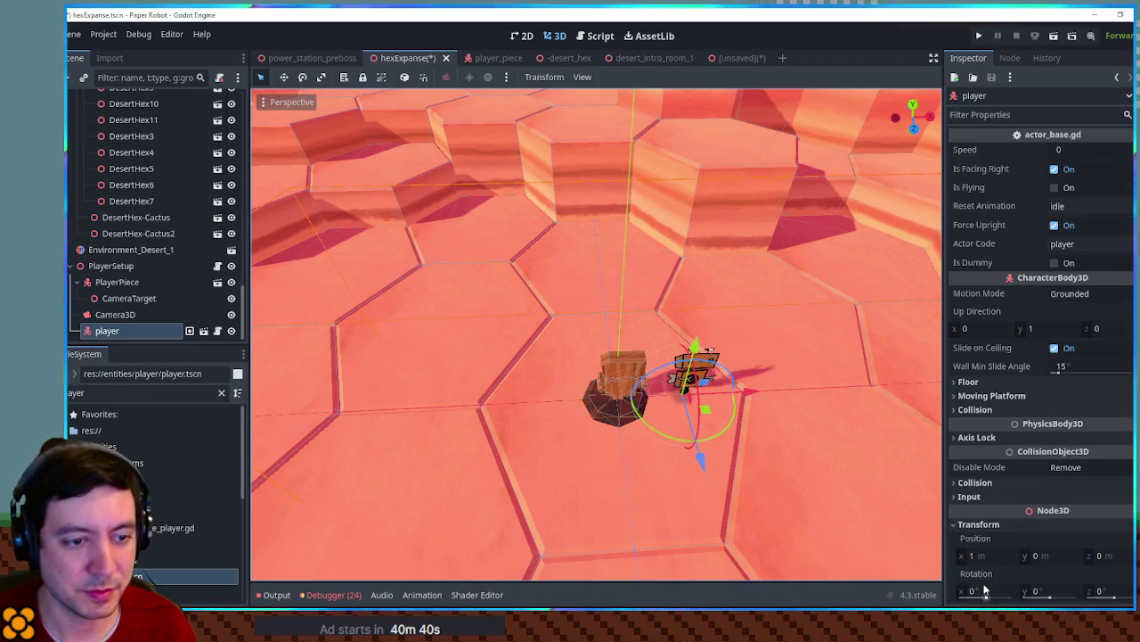
scroll(1016, 544, "down", 3)
left_click(985, 449)
key("Return")
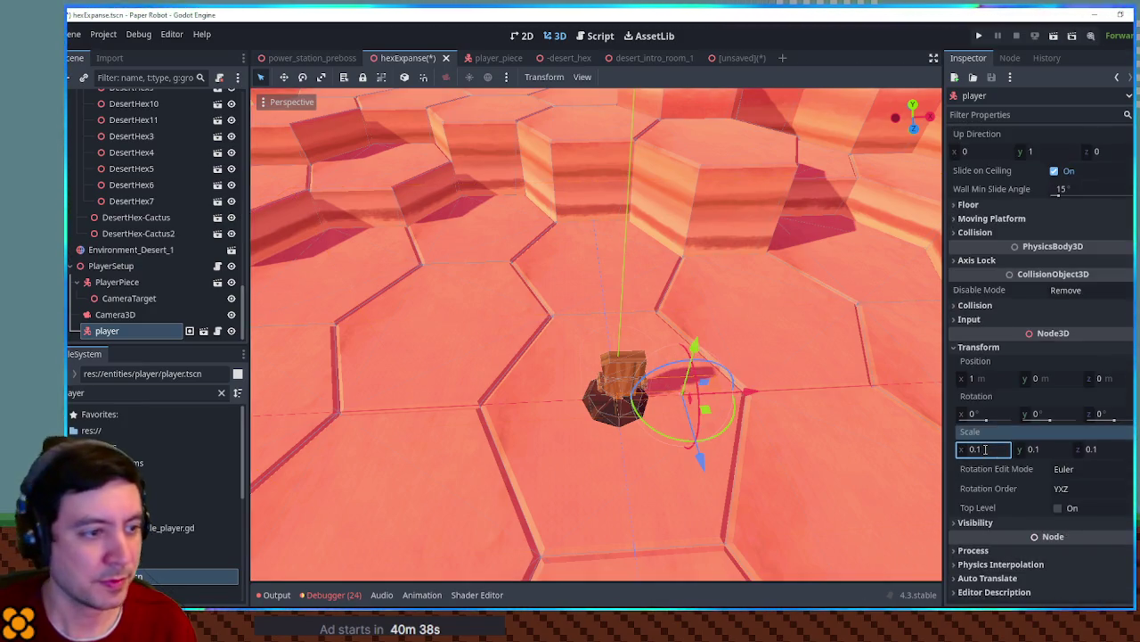
scroll(721, 386, "up", 5)
scroll(728, 385, "down", 5)
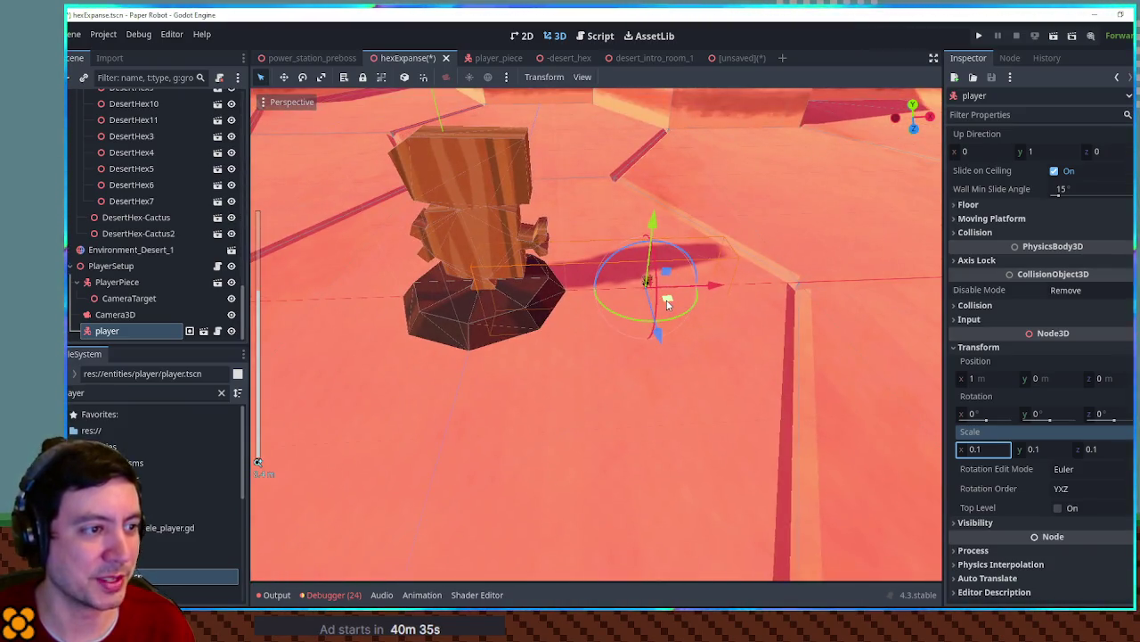
left_click_drag(668, 304, 509, 374)
Look around the player toward the cactus patch, then delete the player node
key("f")
scroll(627, 372, "up", 5)
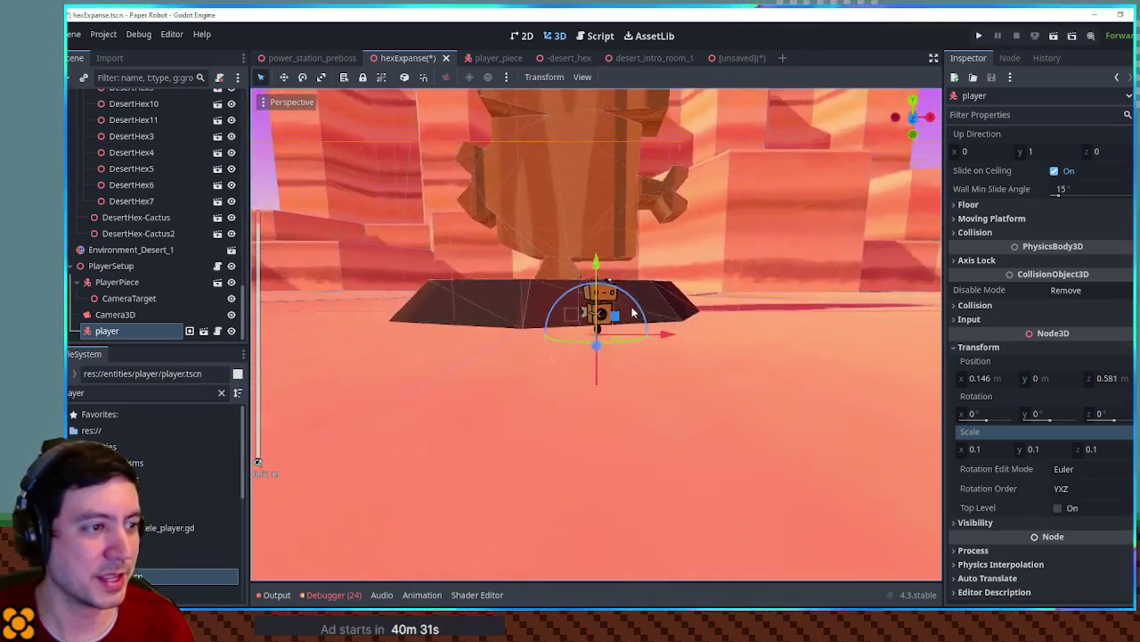
mouse_move(632, 312)
left_mouse_down()
mouse_move(409, 313)
mouse_move(600, 372)
left_mouse_up()
scroll(608, 378, "down", 10)
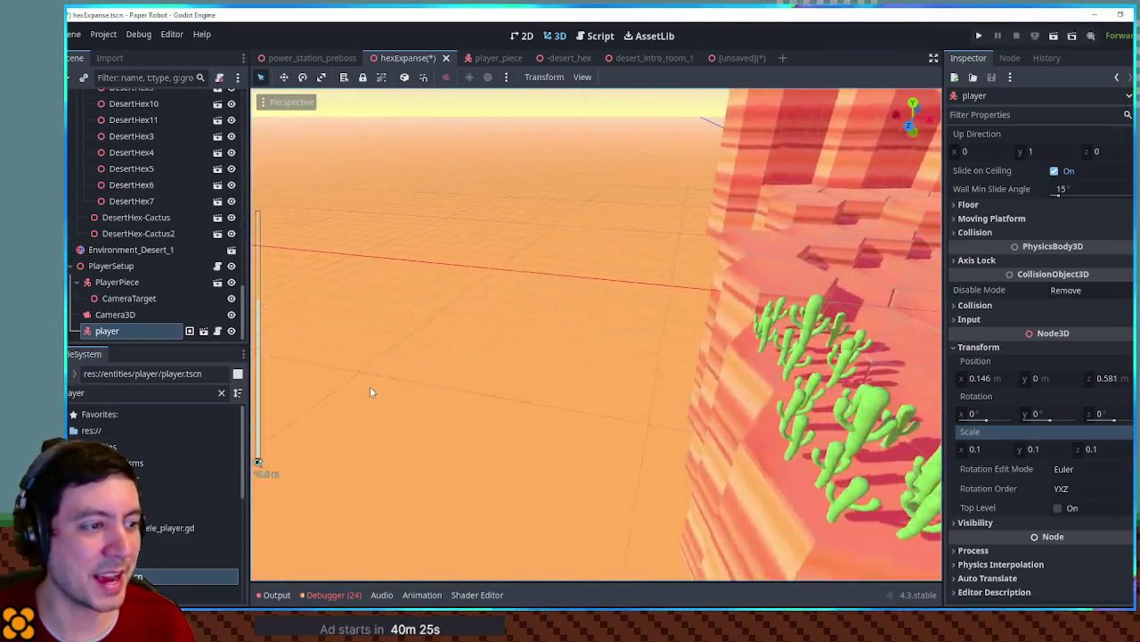
mouse_move(372, 392)
left_mouse_down()
mouse_move(624, 405)
mouse_move(357, 437)
mouse_move(613, 443)
left_mouse_up()
scroll(682, 412, "up", 5)
scroll(636, 373, "up", 3)
key("Delete")
left_click(584, 331)
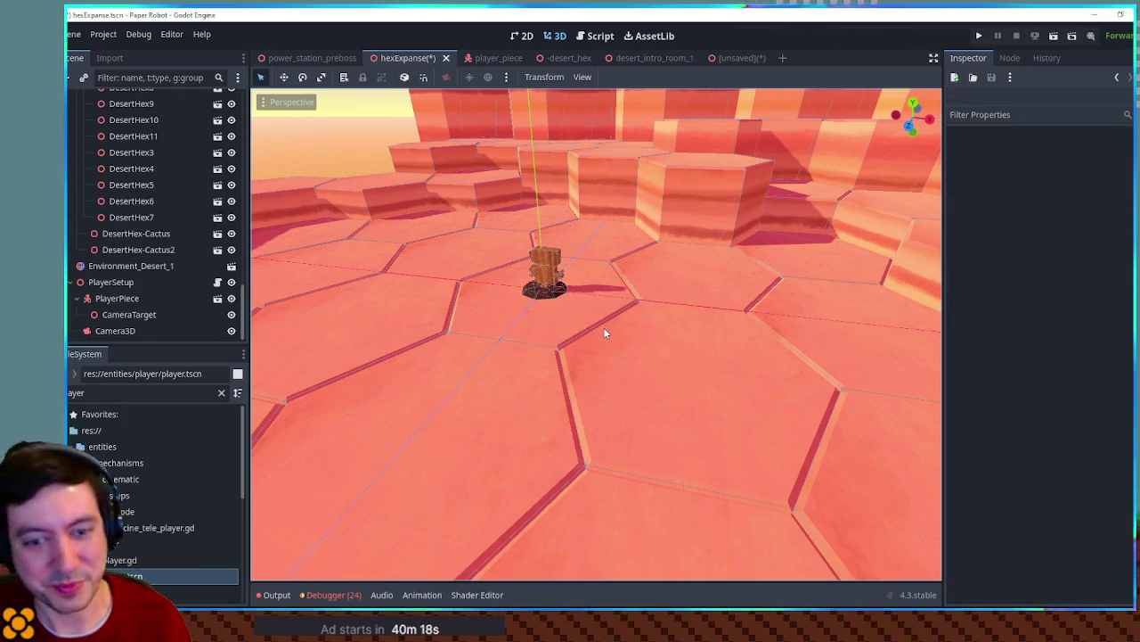
Save hexExpanse, glance at desert_intro_room_1, then return to the hexExpanse scene
key("ctrl+s")
scroll(603, 327, "down", 3)
left_click_drag(641, 274, 702, 100)
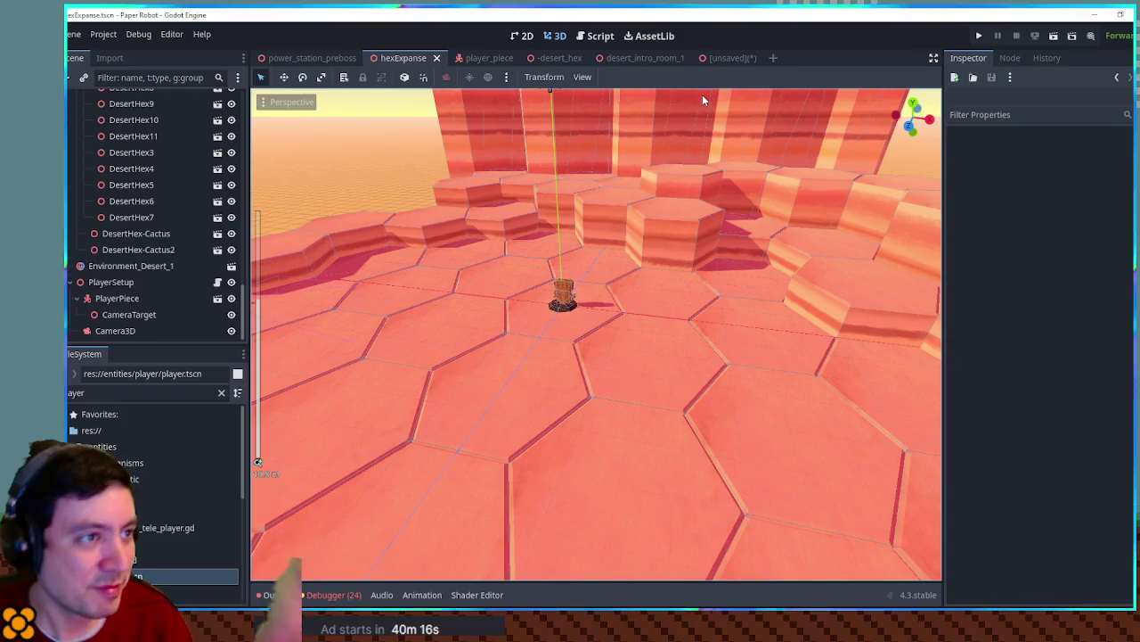
left_click(645, 58)
scroll(627, 297, "up", 6)
key("ctrl+shift+Tab")
key("ctrl+shift+Tab")
key("ctrl+shift+Tab")
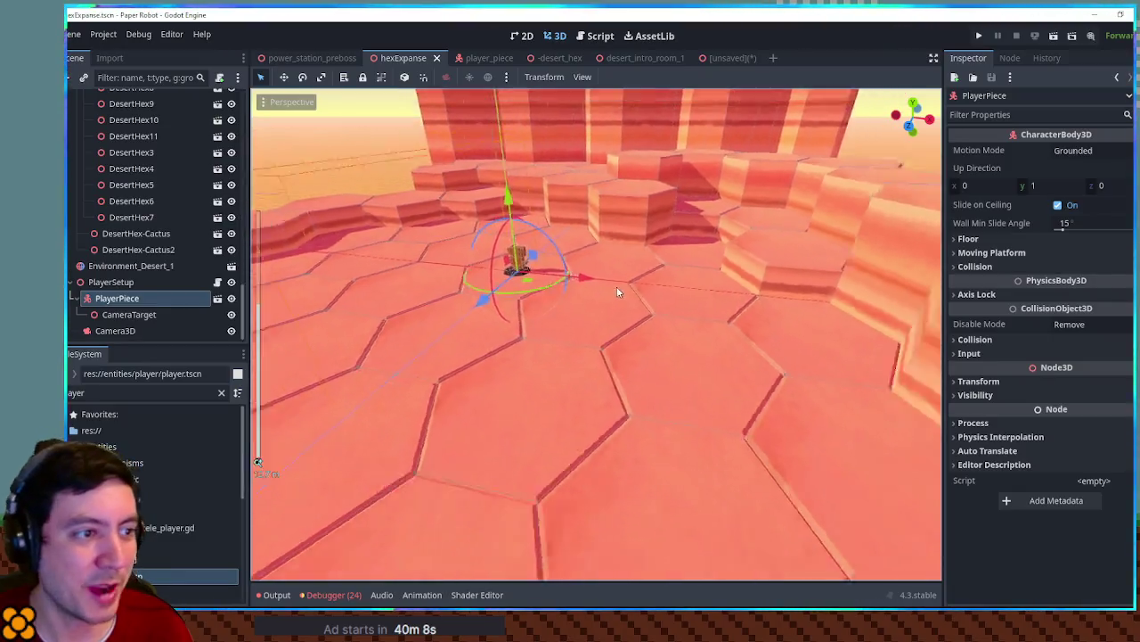
scroll(617, 292, "down", 2)
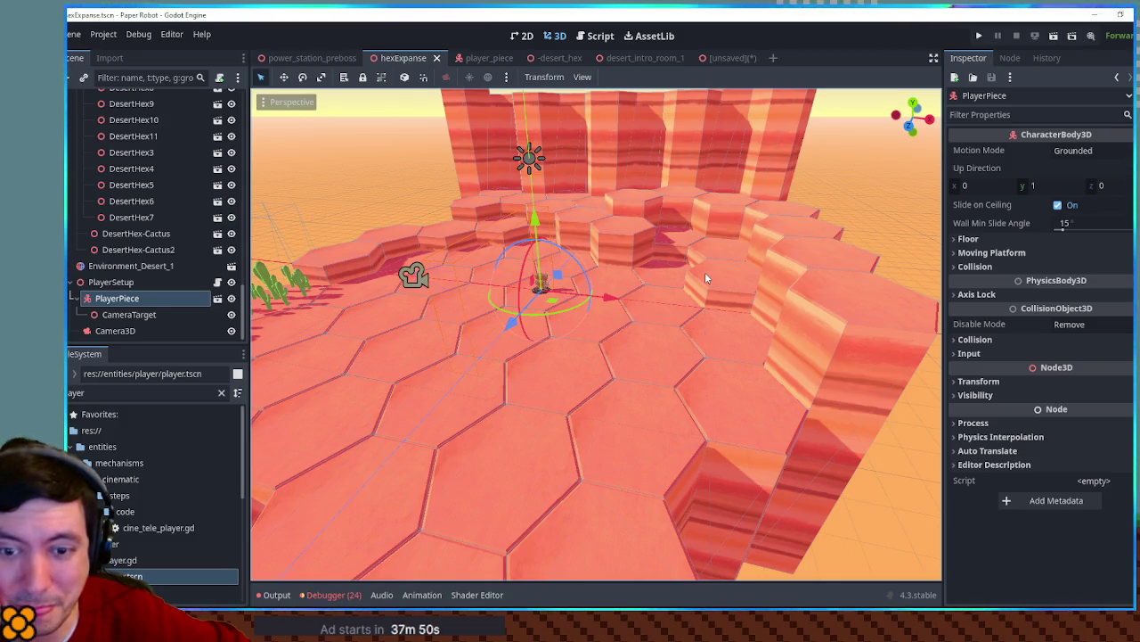
Check the hex layout in top view, tilt back over the floor, then run the project with F5
left_click(894, 203)
key("KP_7")
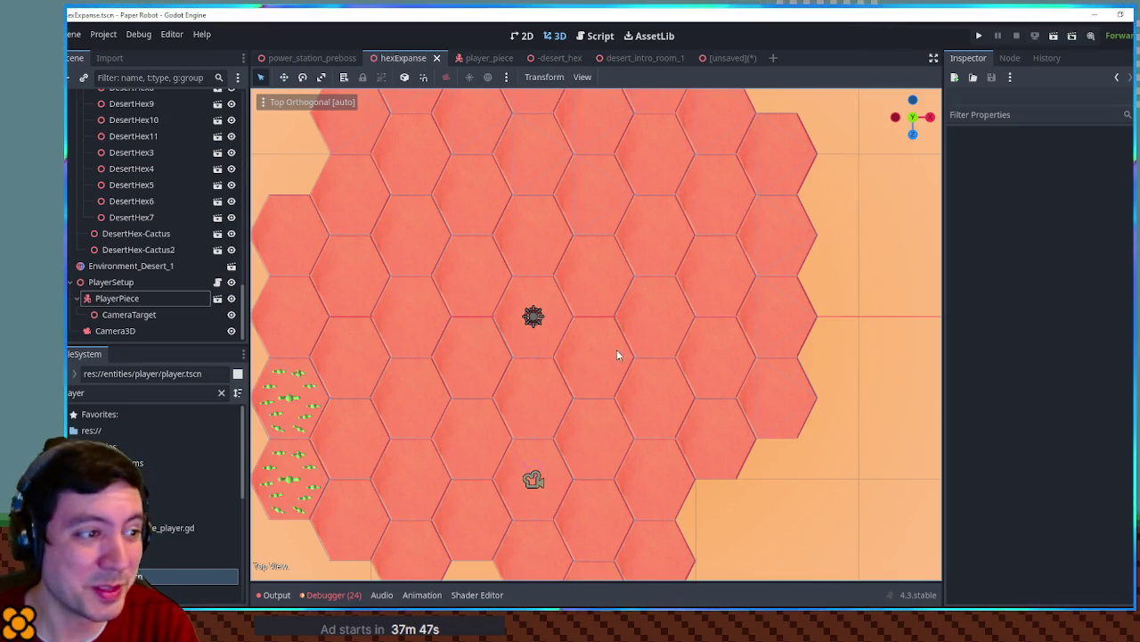
mouse_move(566, 335)
left_mouse_down()
mouse_move(583, 363)
mouse_move(584, 242)
left_mouse_up()
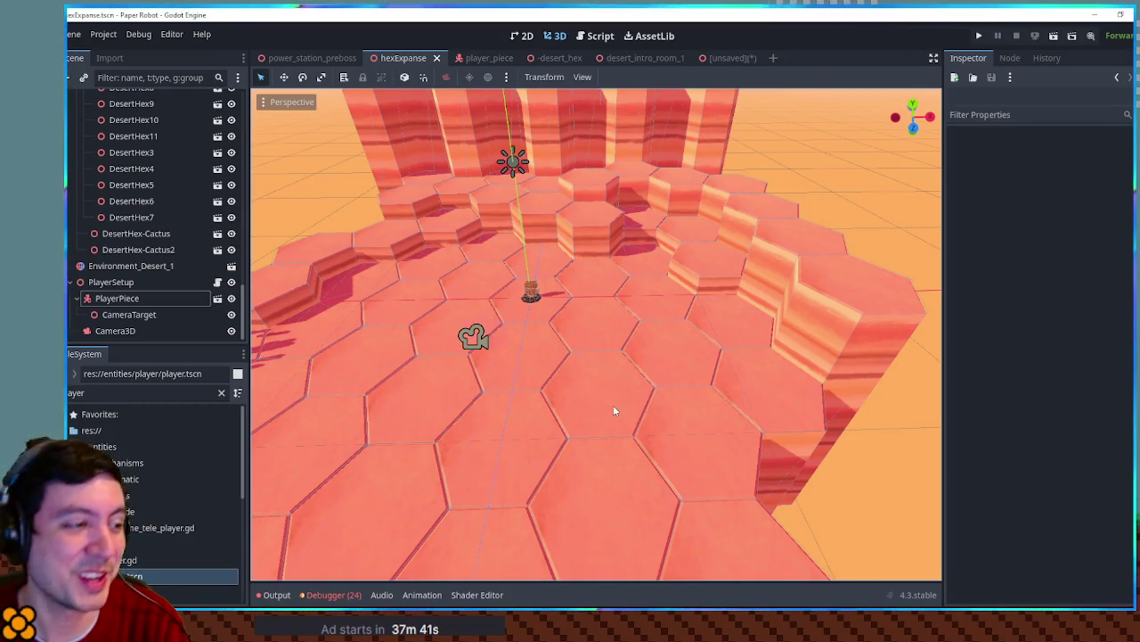
mouse_move(597, 410)
left_mouse_down()
mouse_move(650, 330)
mouse_move(673, 337)
mouse_move(666, 354)
left_mouse_up()
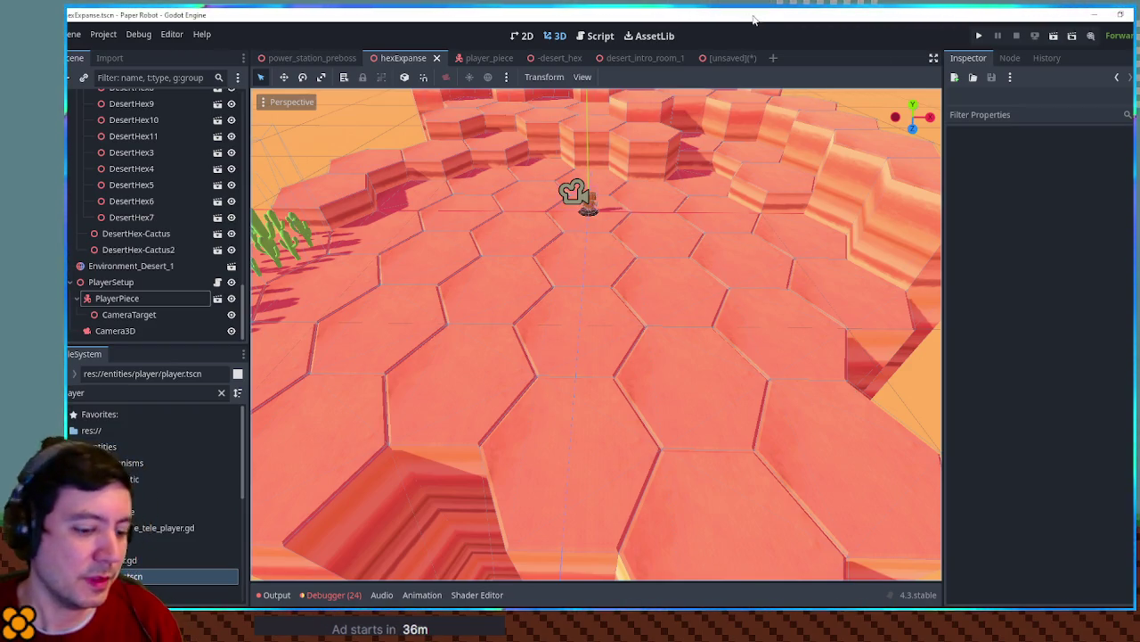
key("F5")
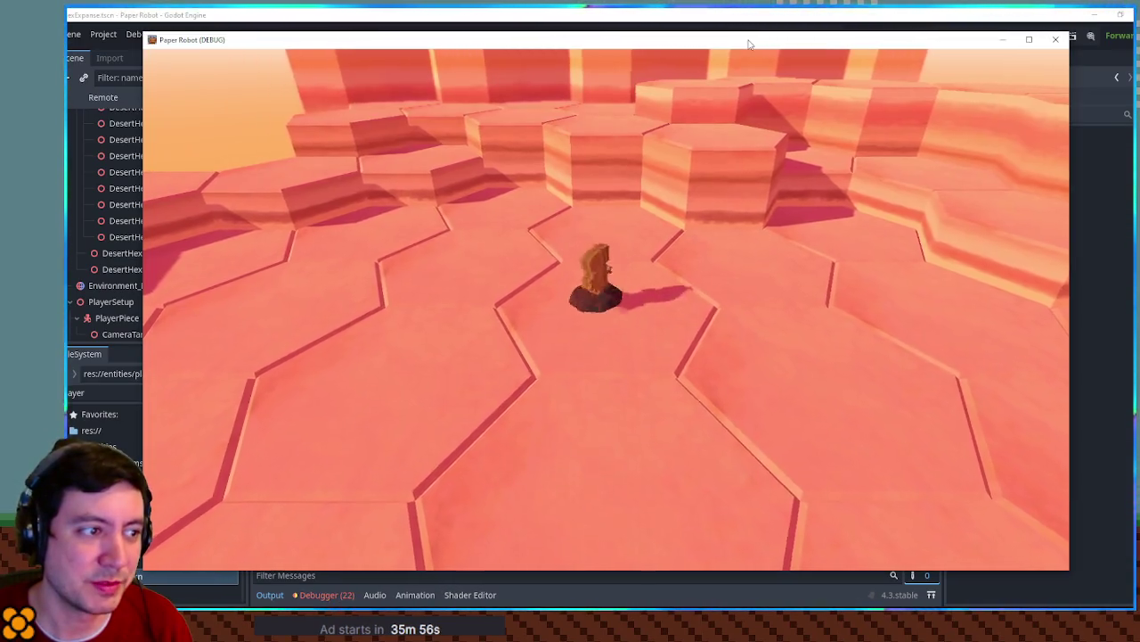
Walk the robot across the hex floor with W, A and D, swinging the camera around it
key("w")
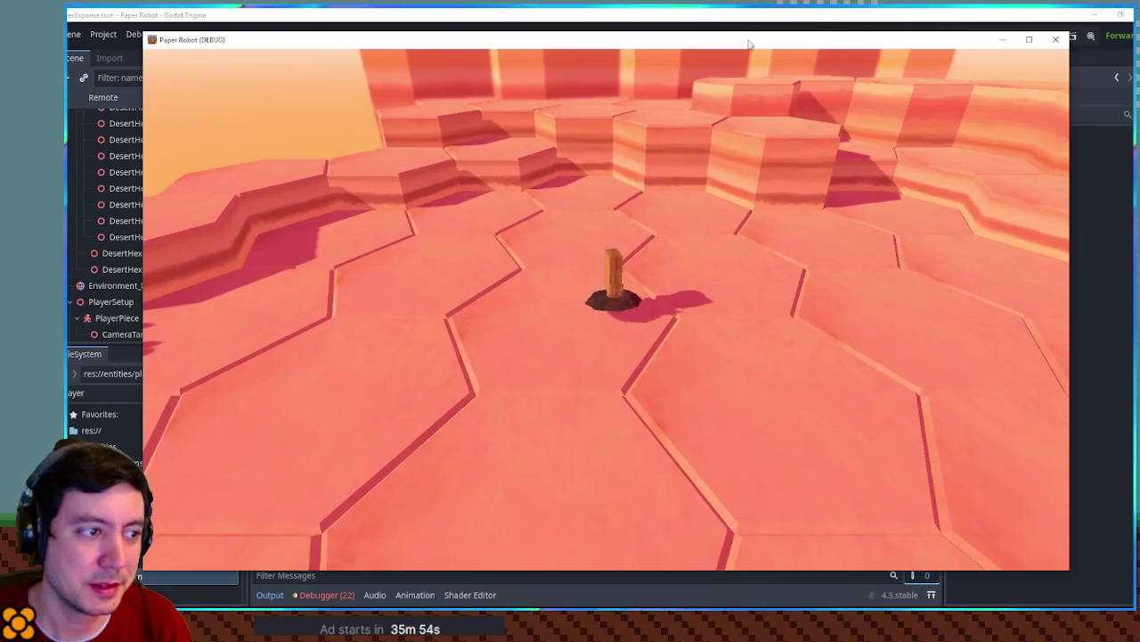
key("w")
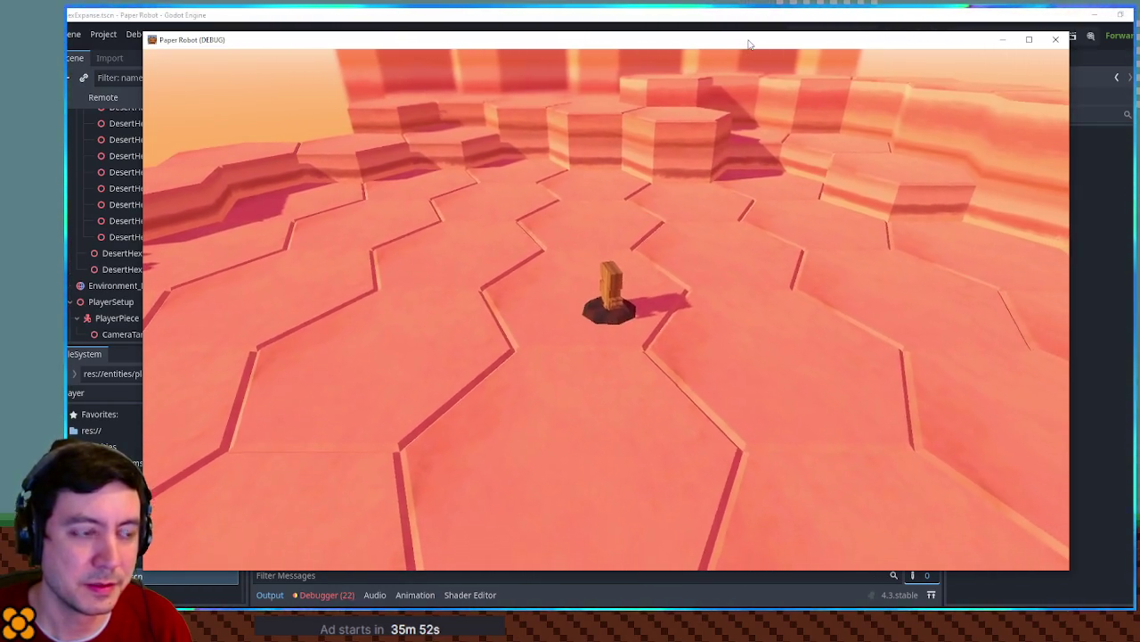
key("a")
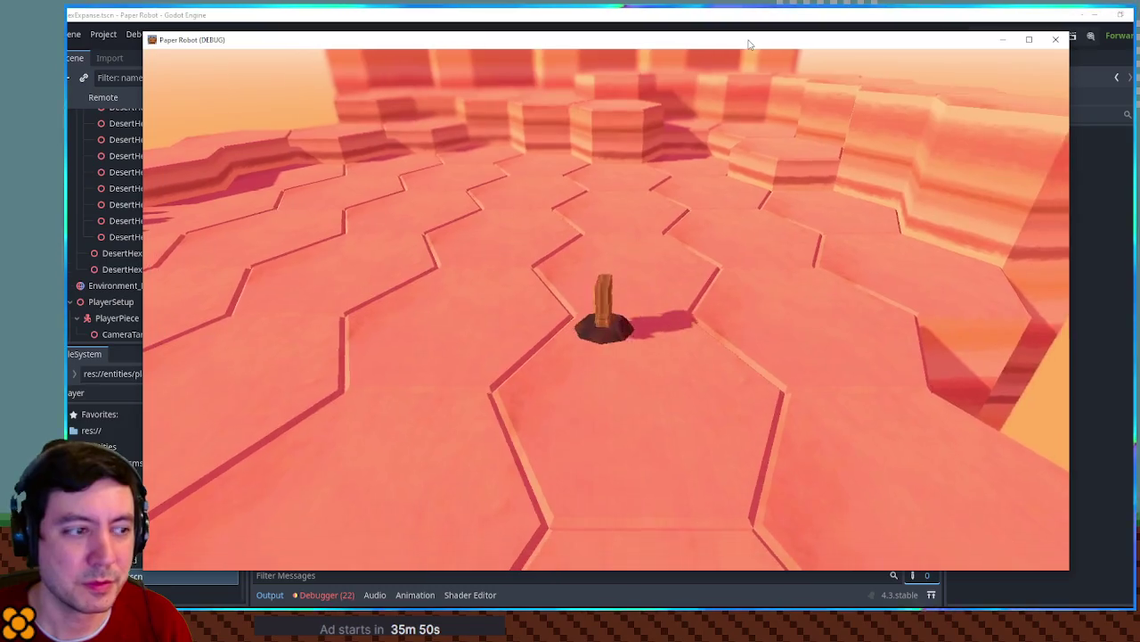
key("w")
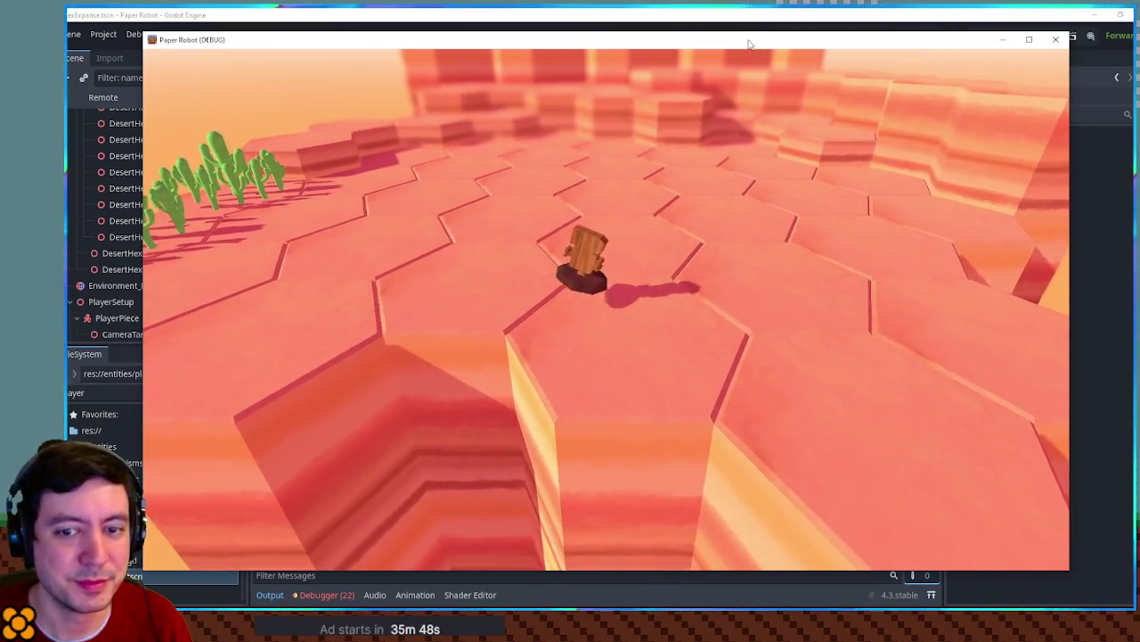
key("w")
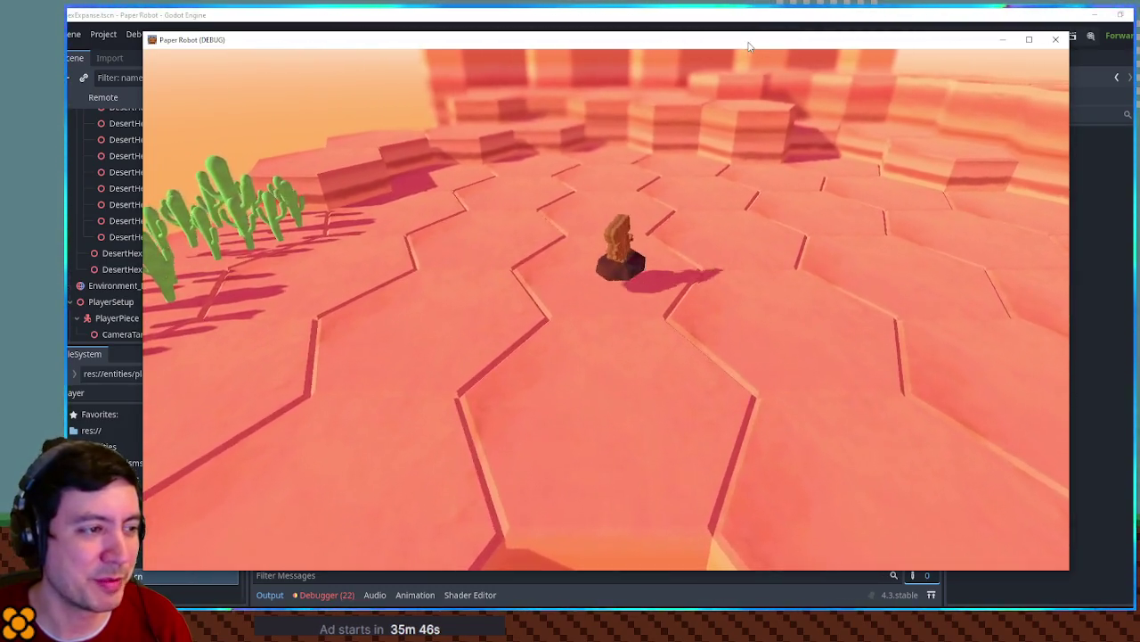
key("w")
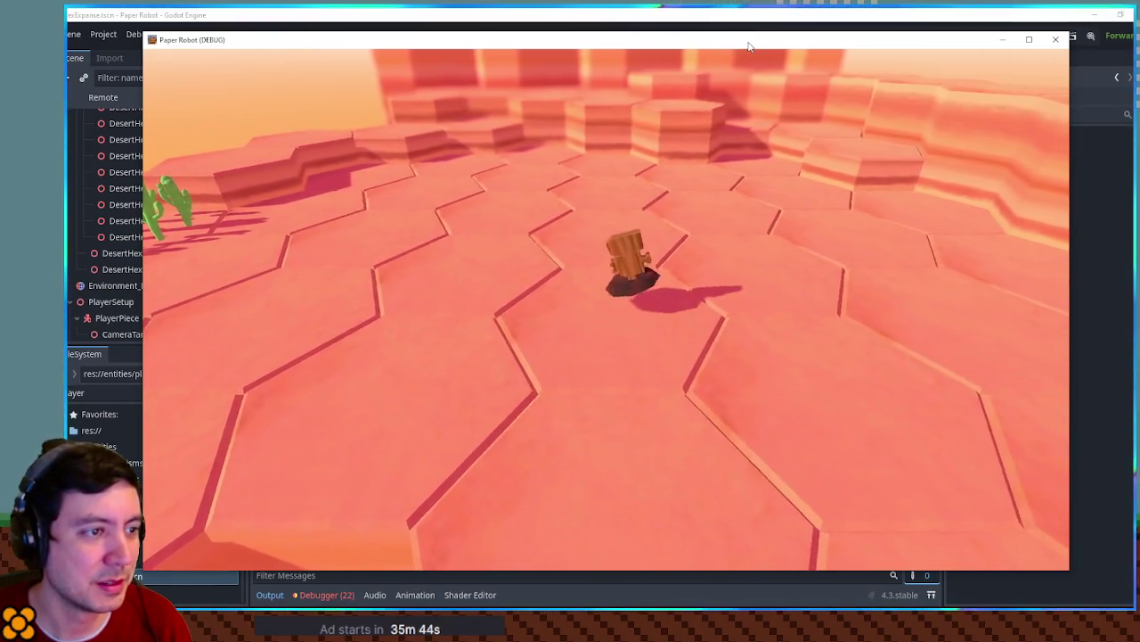
key("w")
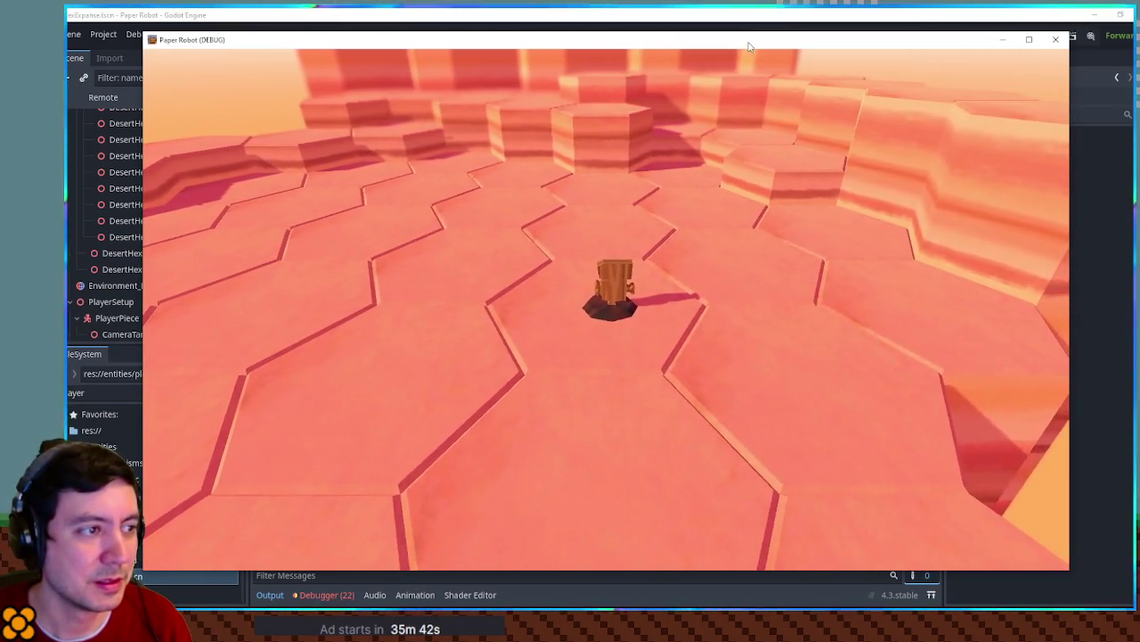
key("a")
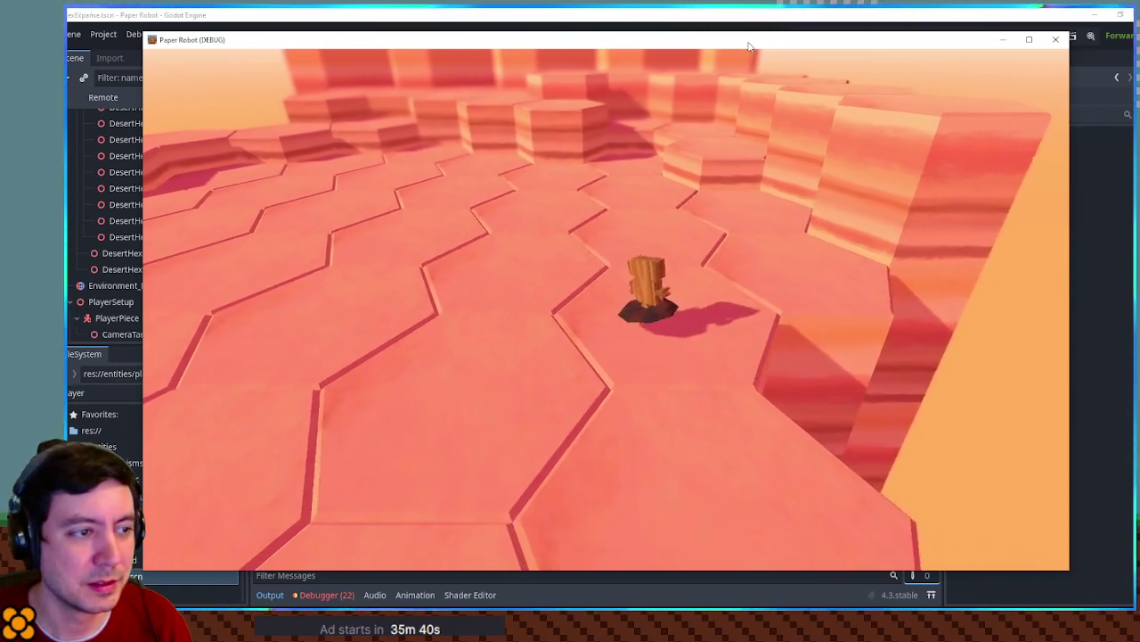
key("w")
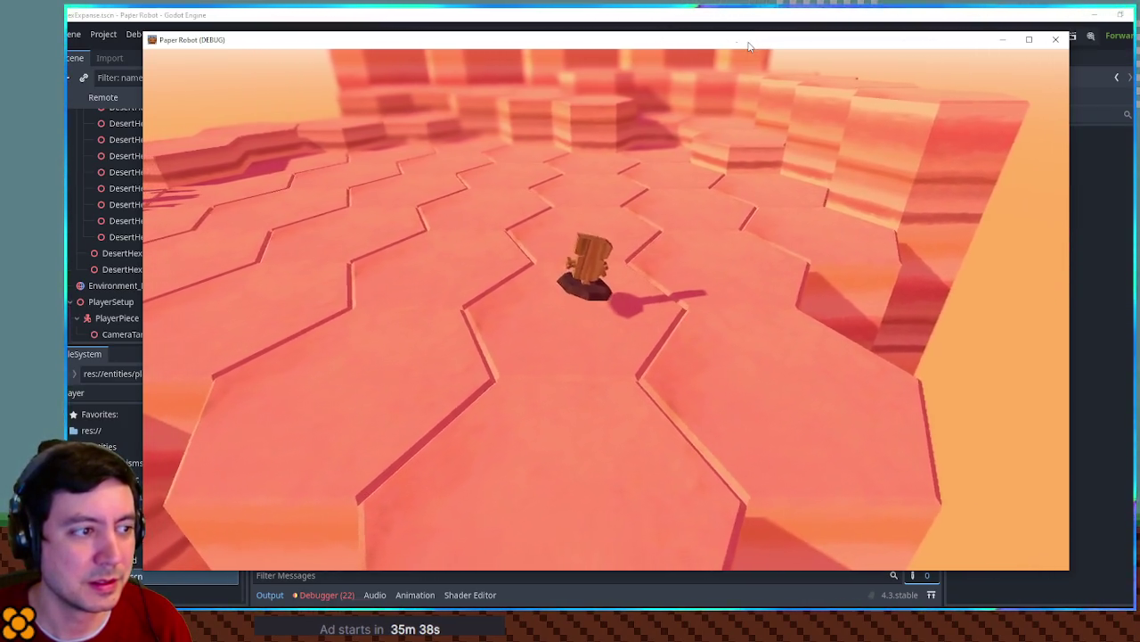
key("d")
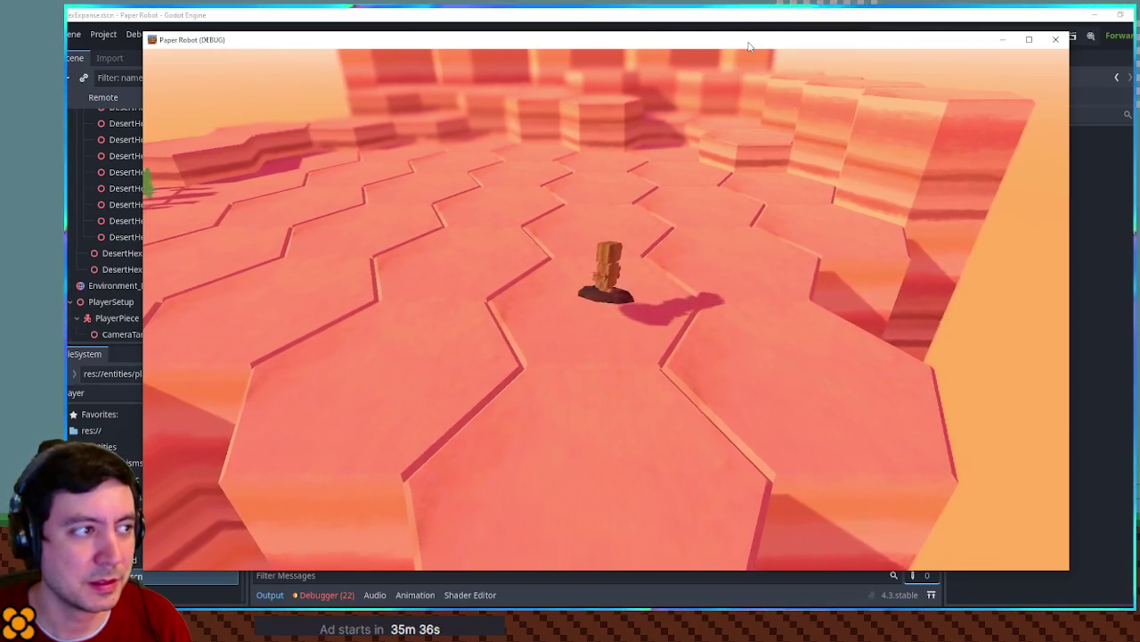
key("a")
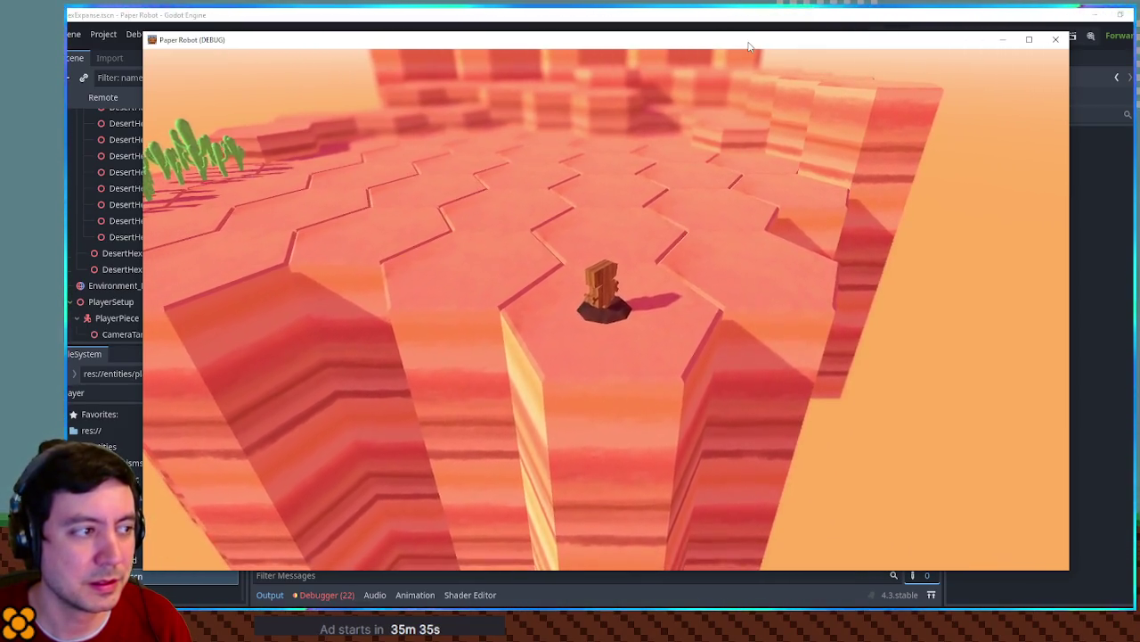
key("d")
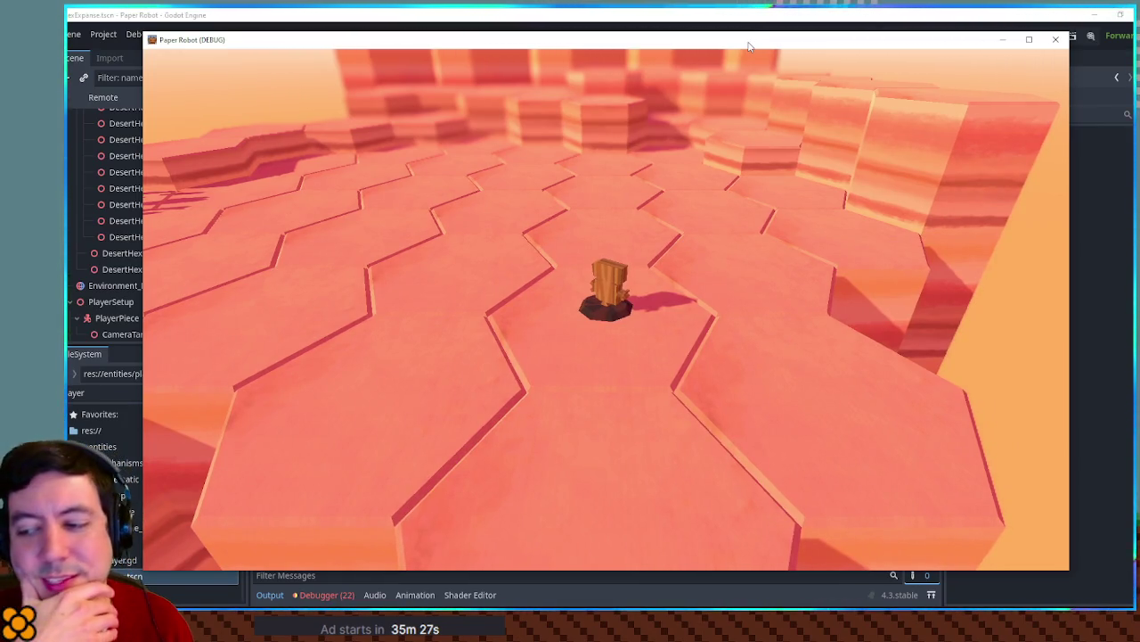
key("a")
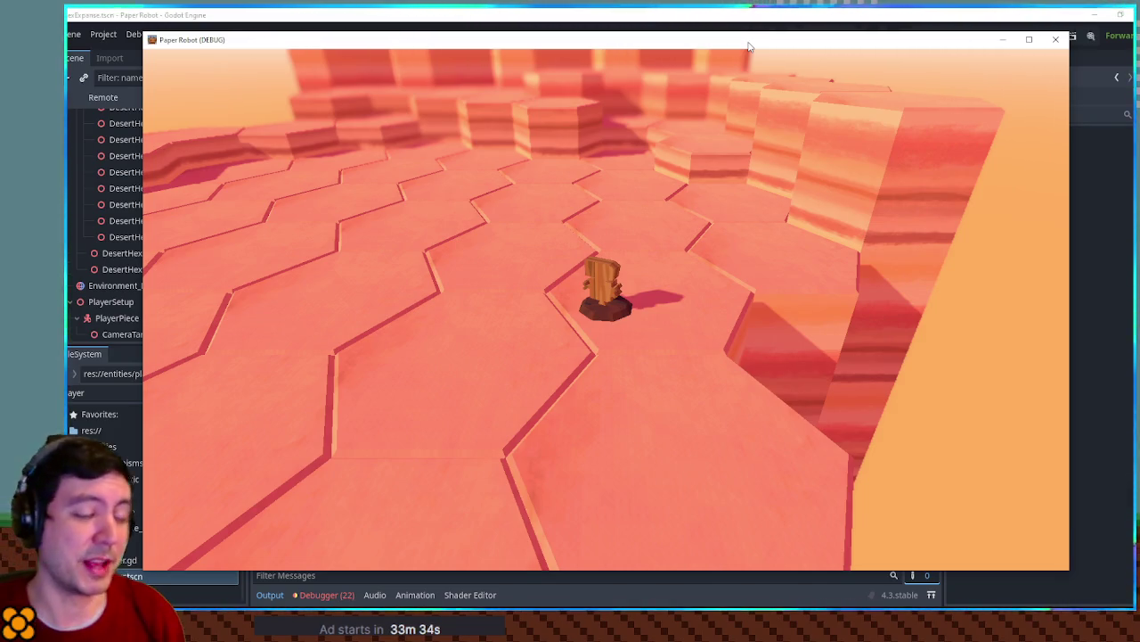
Walk the player piece left toward the cacti and back right, then close the debug game window
key("w")
key("a")
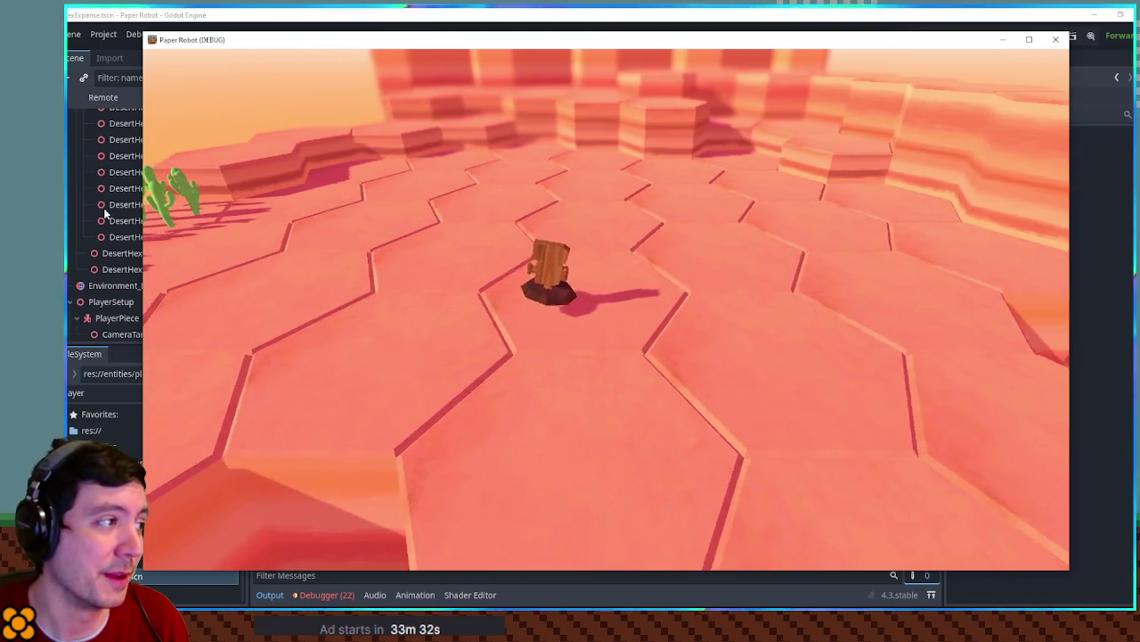
key("a")
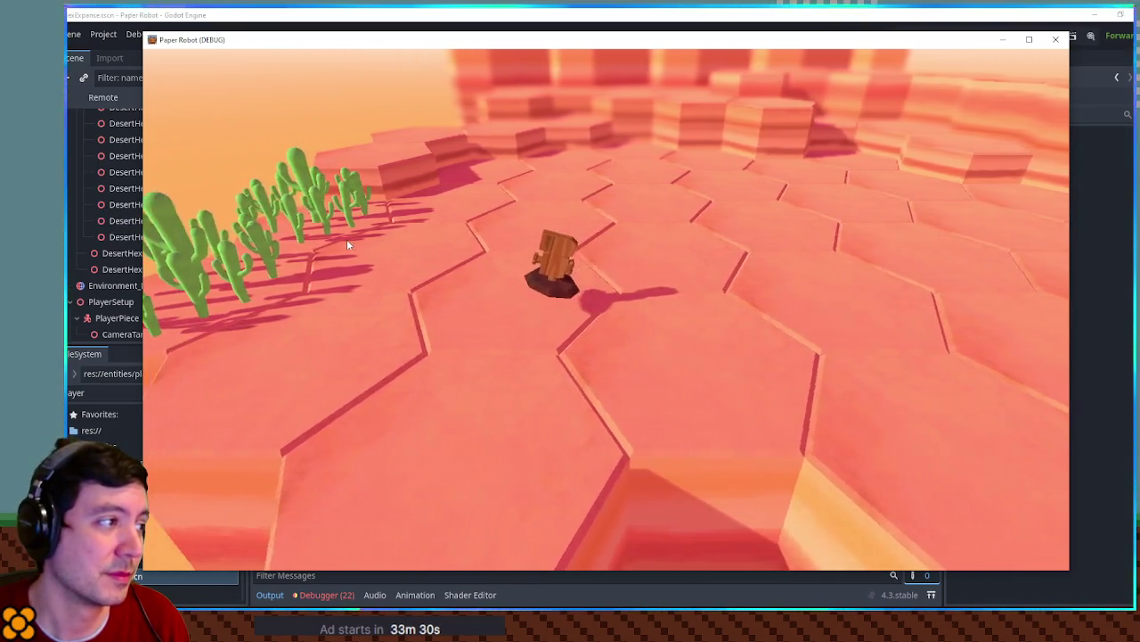
key("d")
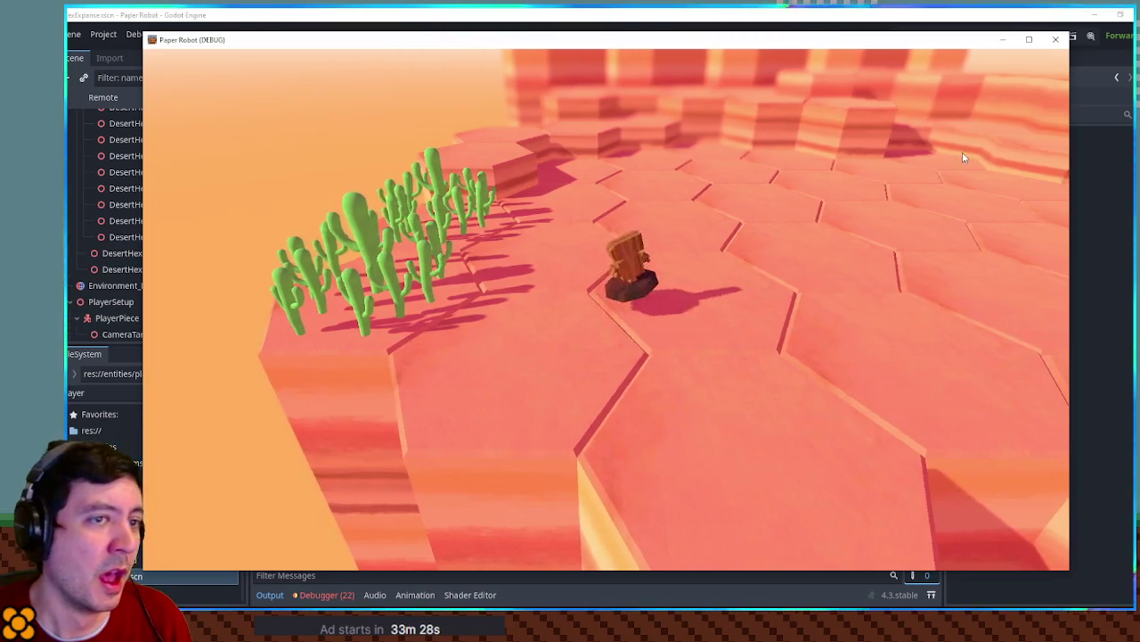
left_click(1050, 43)
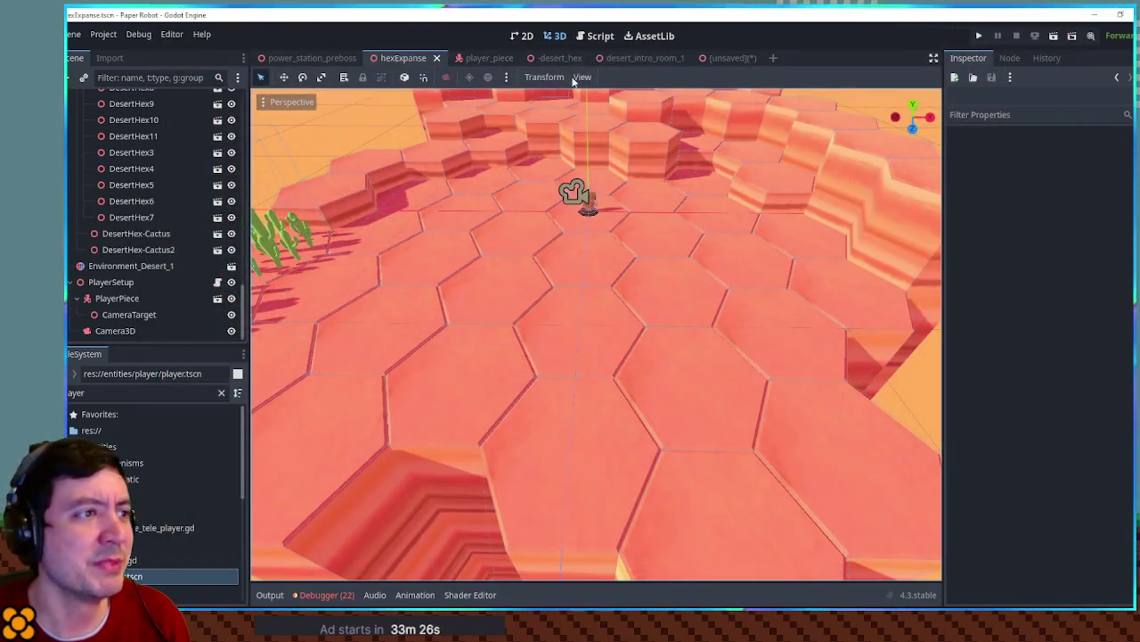
Switch to desert_intro_room_1 and freelook-fly toward the orange boulder cliffs
left_click(628, 58)
right_click(691, 231)
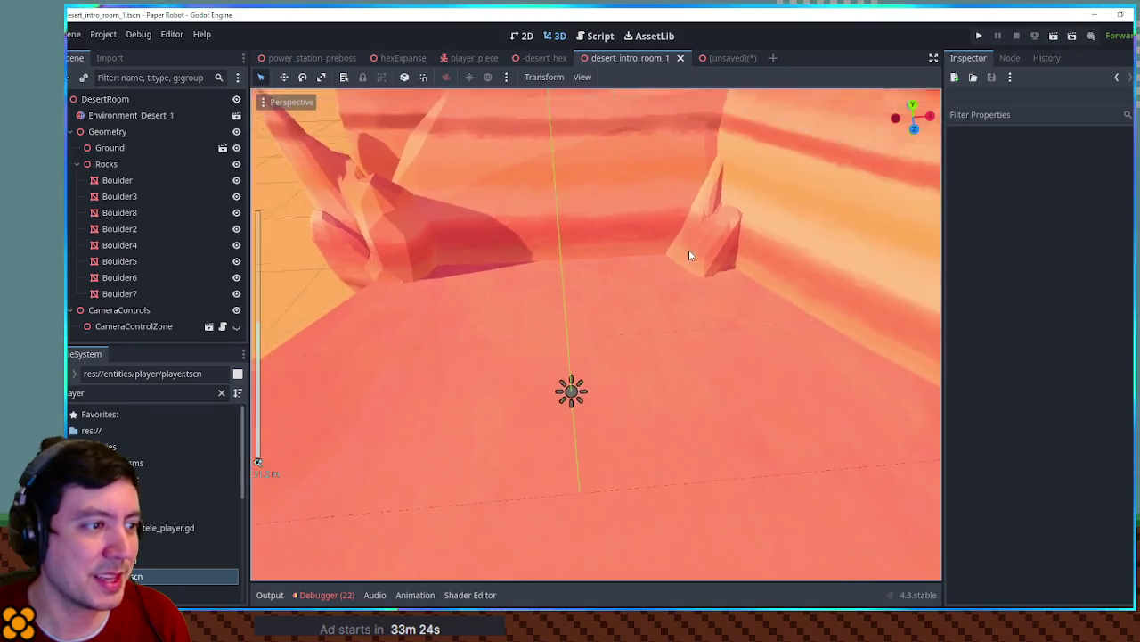
key("w")
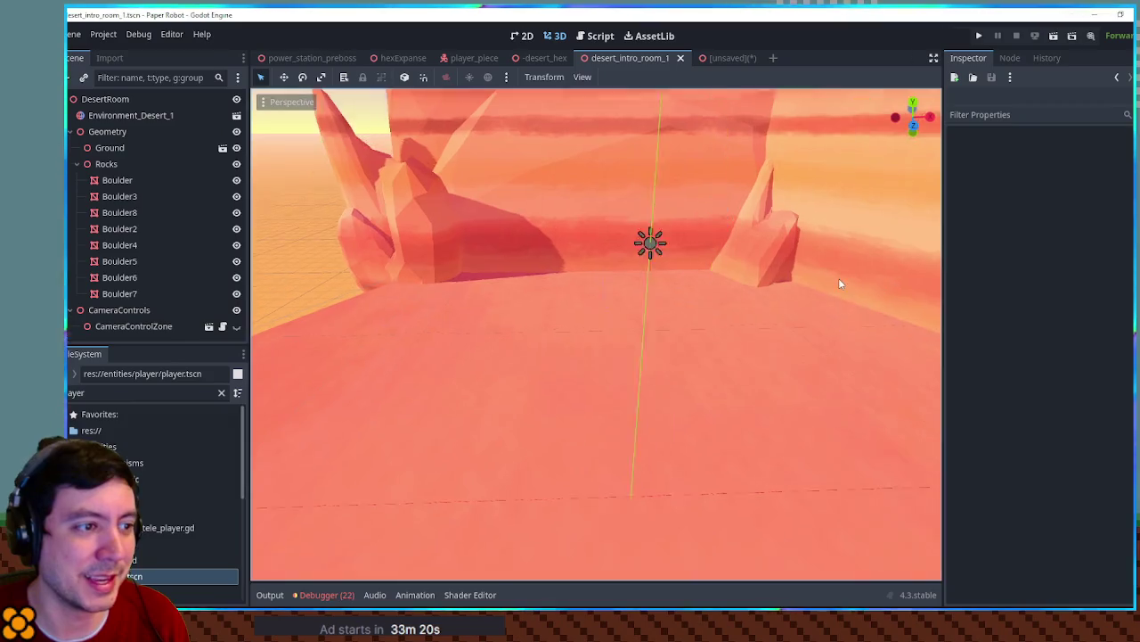
key("d")
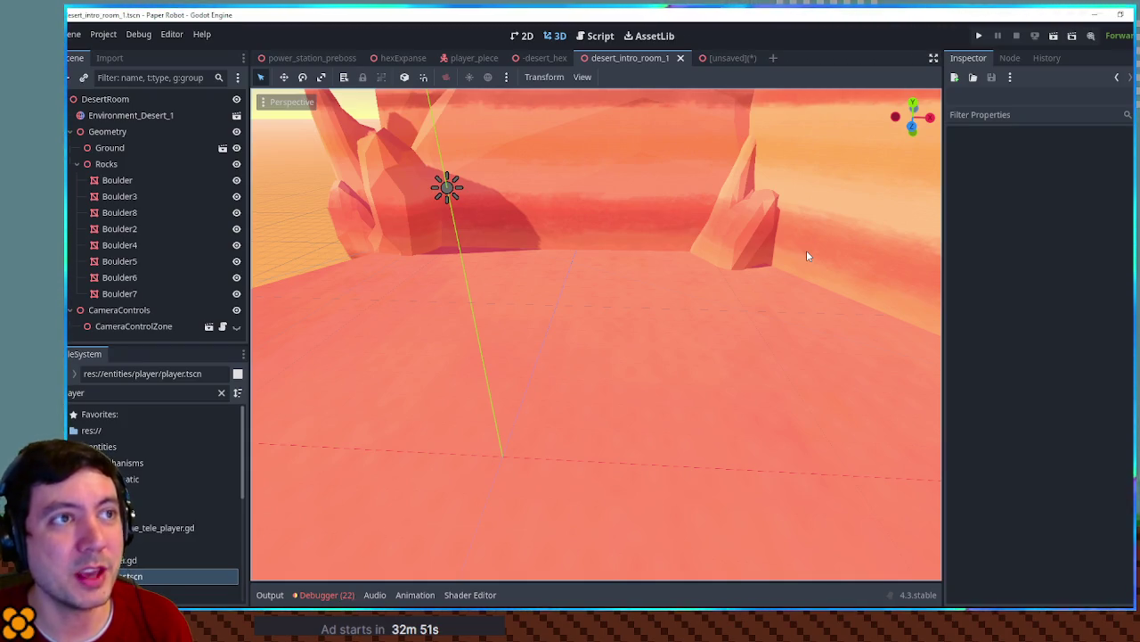
left_click(404, 57)
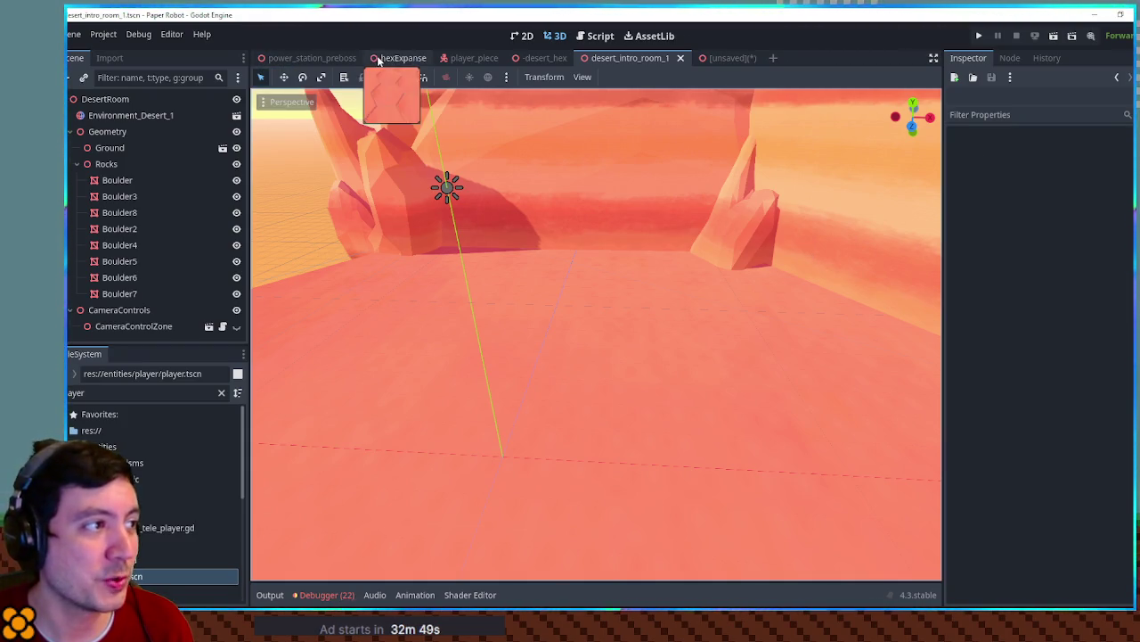
Select the player piece in the hex arena and centre the view on it
scroll(701, 305, "up", 2)
scroll(701, 305, "down", 5)
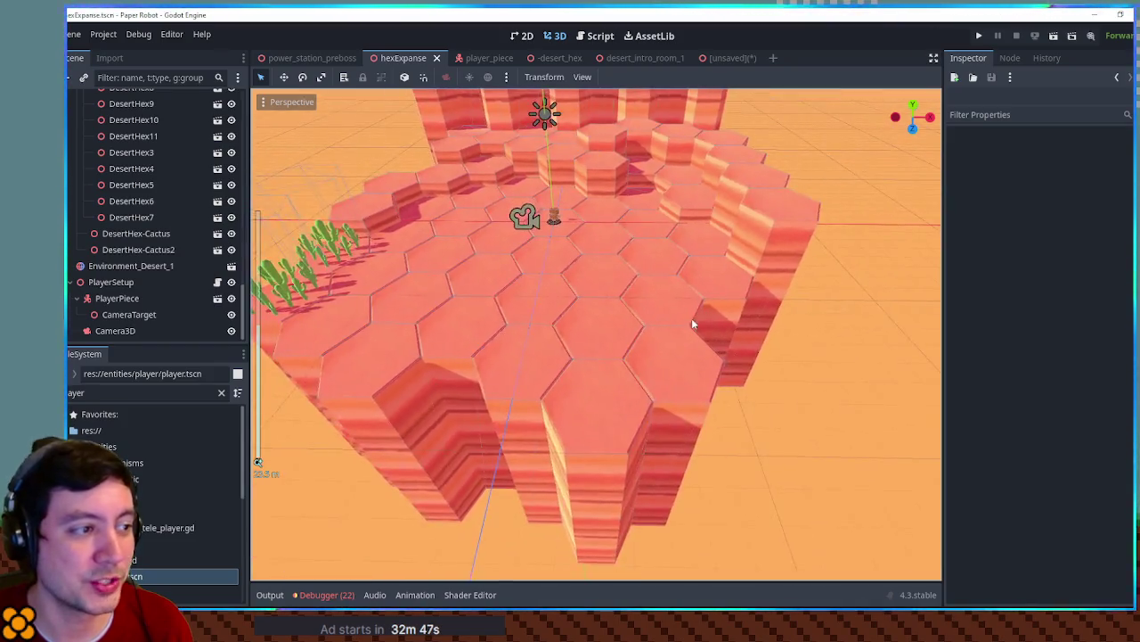
scroll(399, 284, "up", 2)
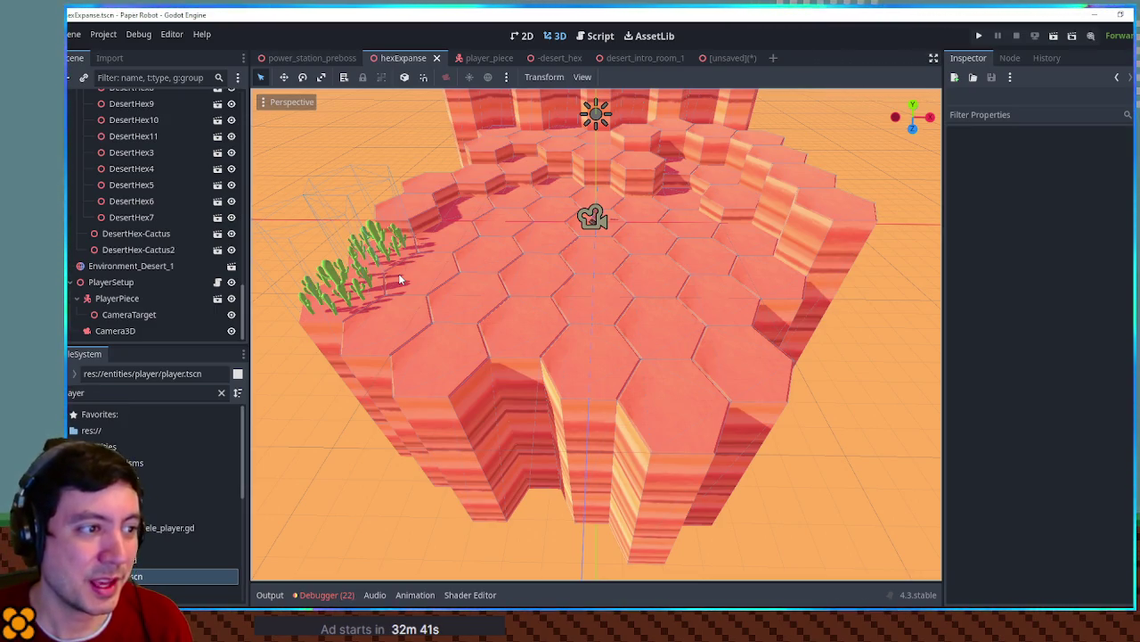
scroll(603, 305, "up", 5)
scroll(621, 239, "down", 2)
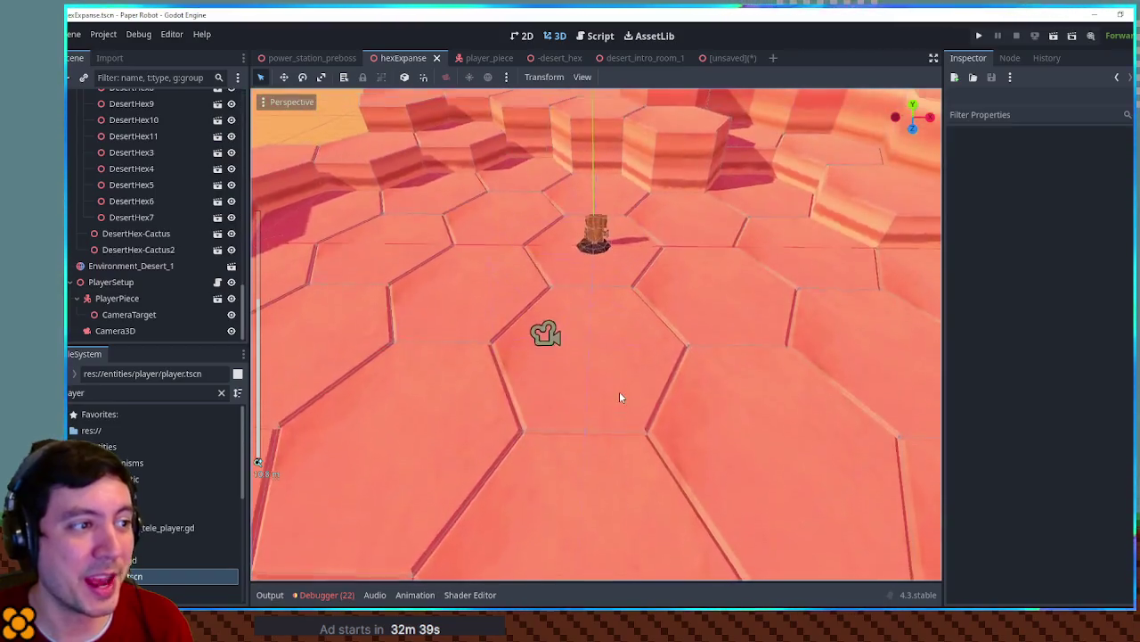
scroll(620, 391, "up", 2)
scroll(570, 233, "up", 2)
left_click(610, 294)
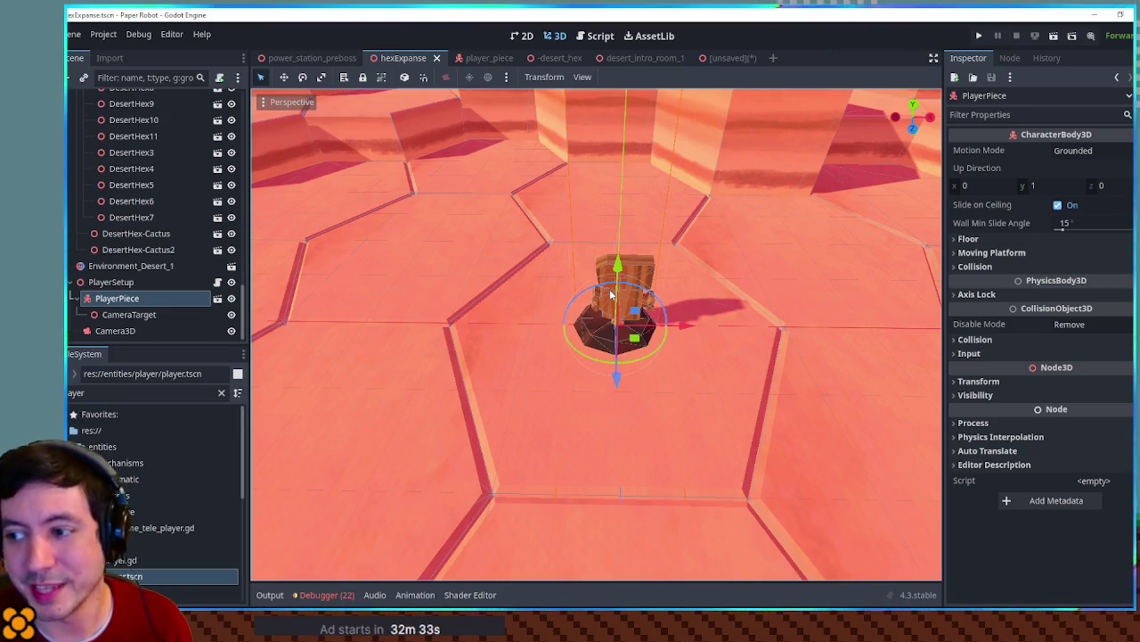
scroll(615, 298, "down", 8)
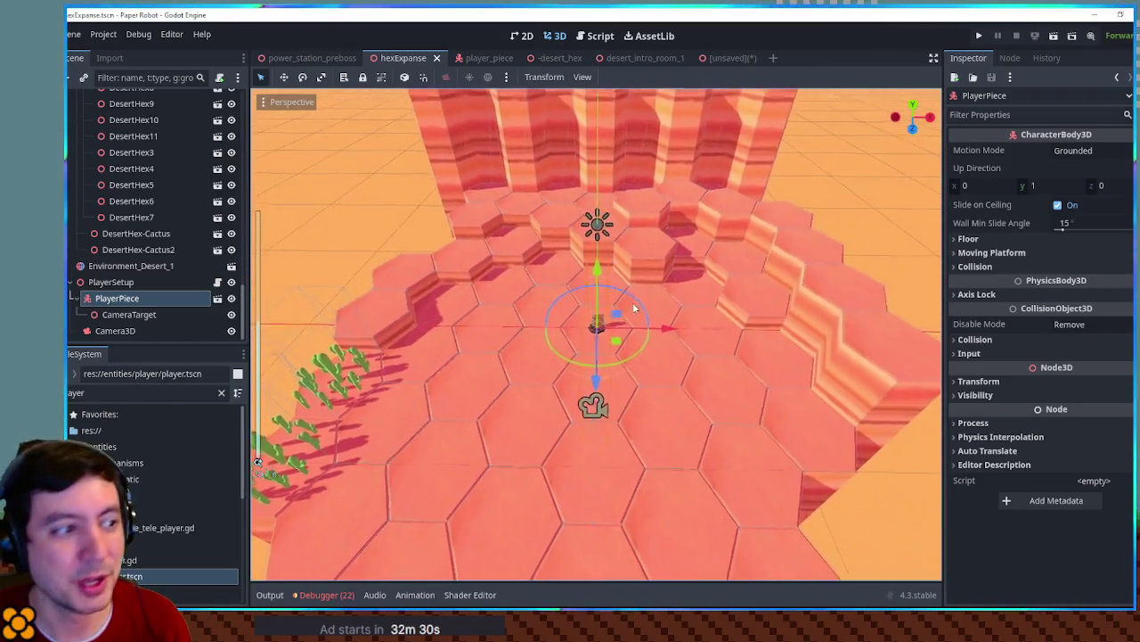
scroll(634, 308, "down", 3)
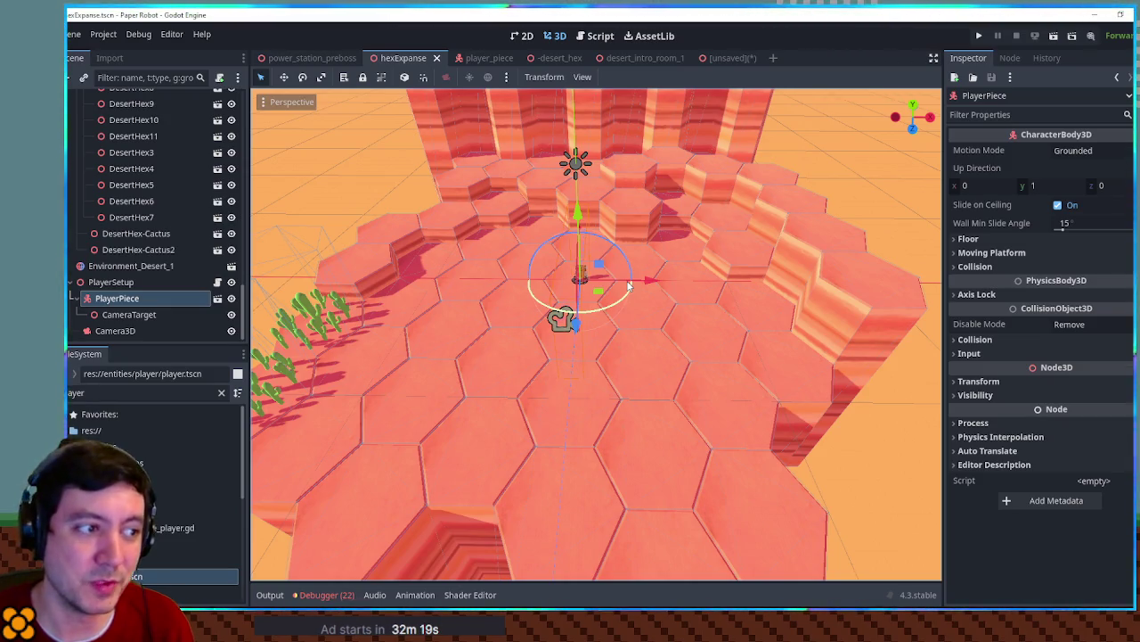
scroll(629, 286, "up", 5)
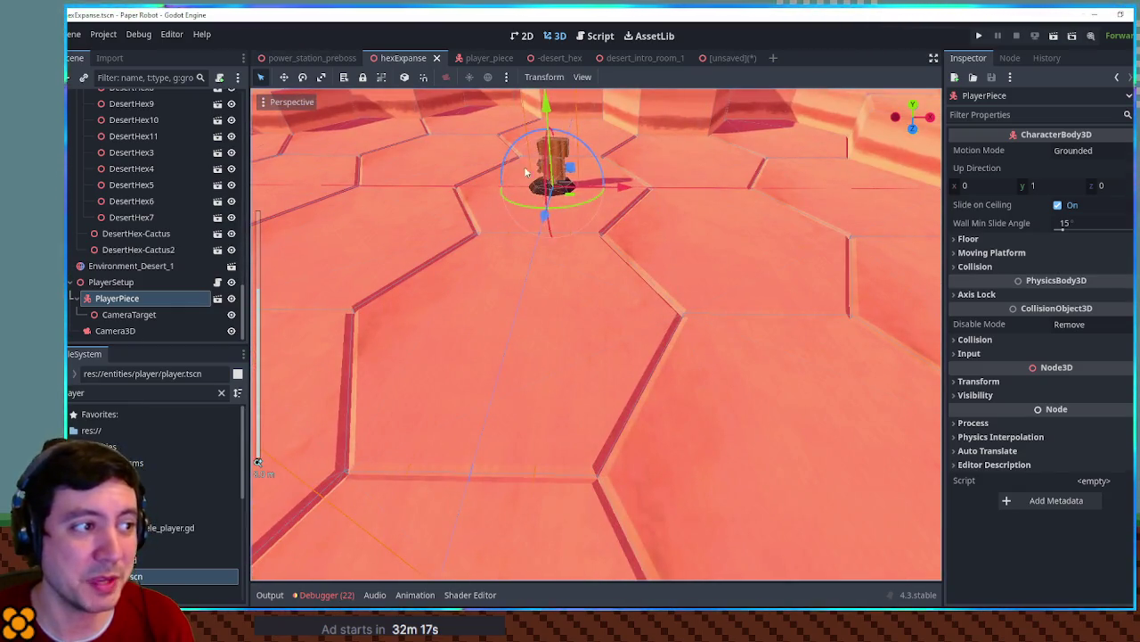
key("f")
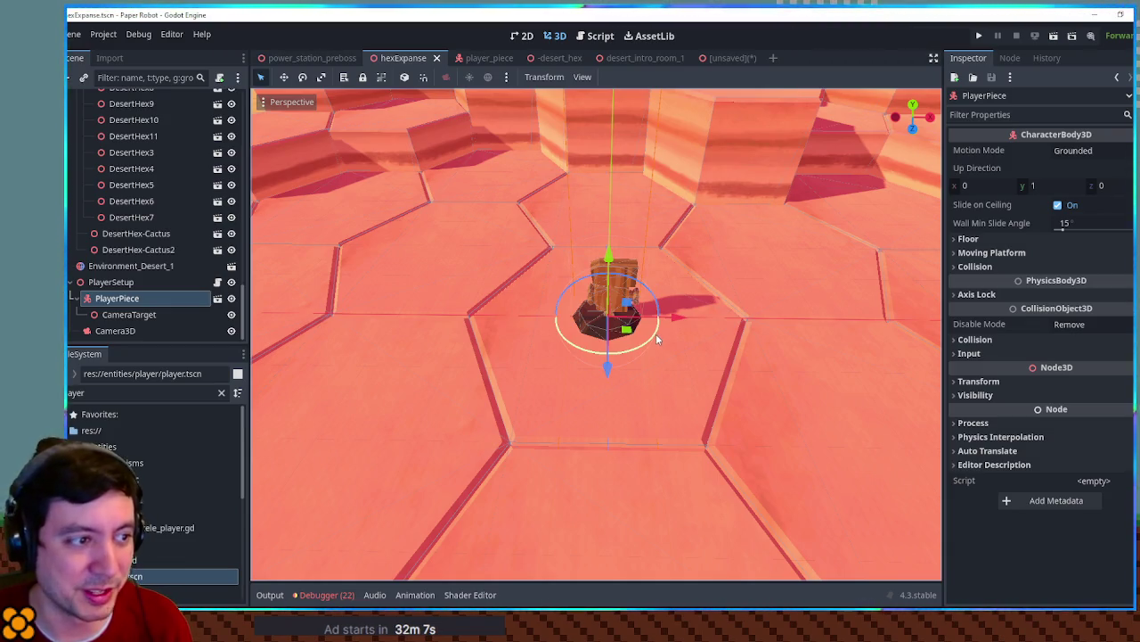
Orbit and zoom around the player piece to view the canyon walls, cacti and hex floor
scroll(657, 339, "down", 5)
mouse_move(657, 338)
left_mouse_down()
mouse_move(704, 316)
mouse_move(817, 316)
mouse_move(664, 333)
left_mouse_up()
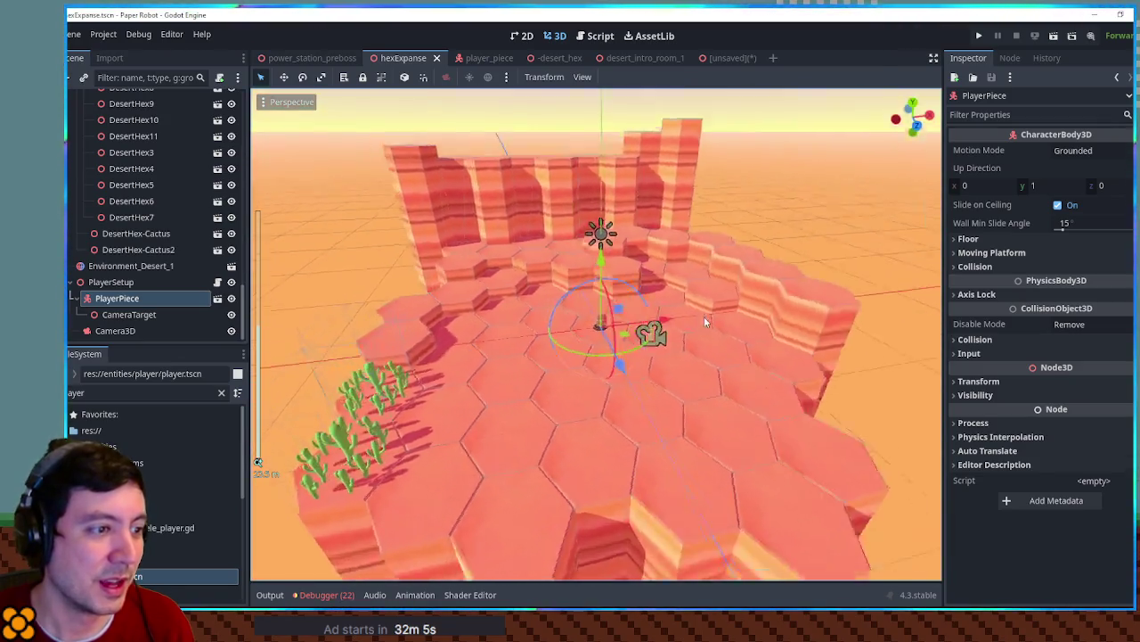
scroll(663, 328, "up", 5)
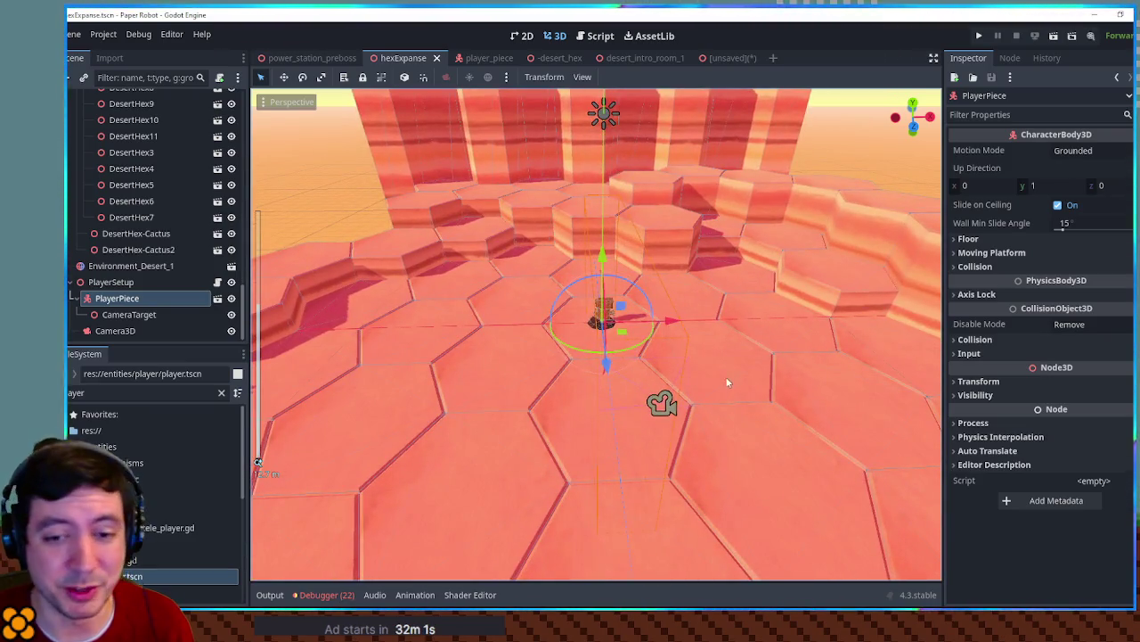
mouse_move(720, 394)
left_mouse_down()
mouse_move(708, 419)
mouse_move(720, 420)
mouse_move(695, 407)
mouse_move(716, 386)
left_mouse_up()
scroll(716, 386, "up", 5)
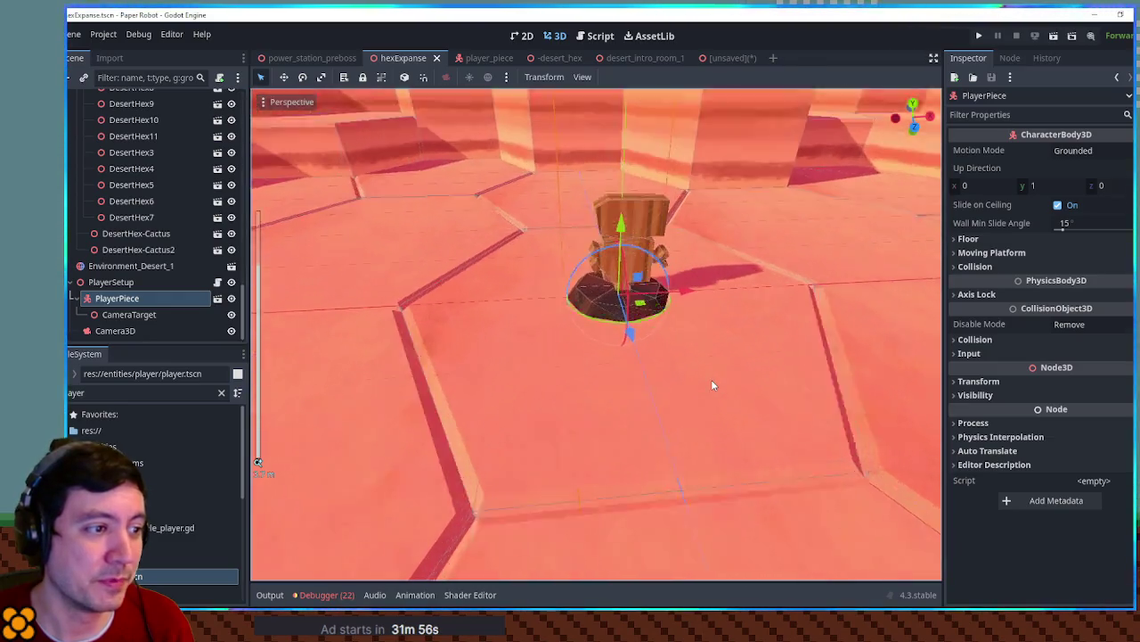
scroll(711, 379, "down", 8)
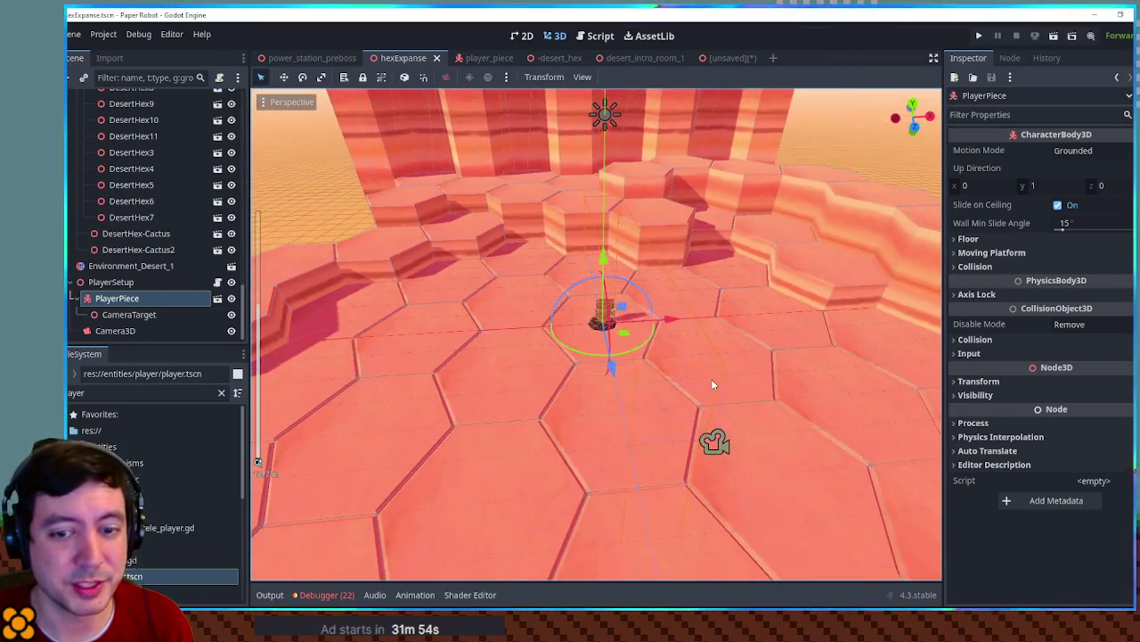
scroll(704, 374, "up", 3)
scroll(689, 397, "down", 3)
scroll(690, 398, "down", 2)
mouse_move(690, 398)
left_mouse_down()
mouse_move(670, 354)
mouse_move(649, 343)
mouse_move(702, 376)
left_mouse_up()
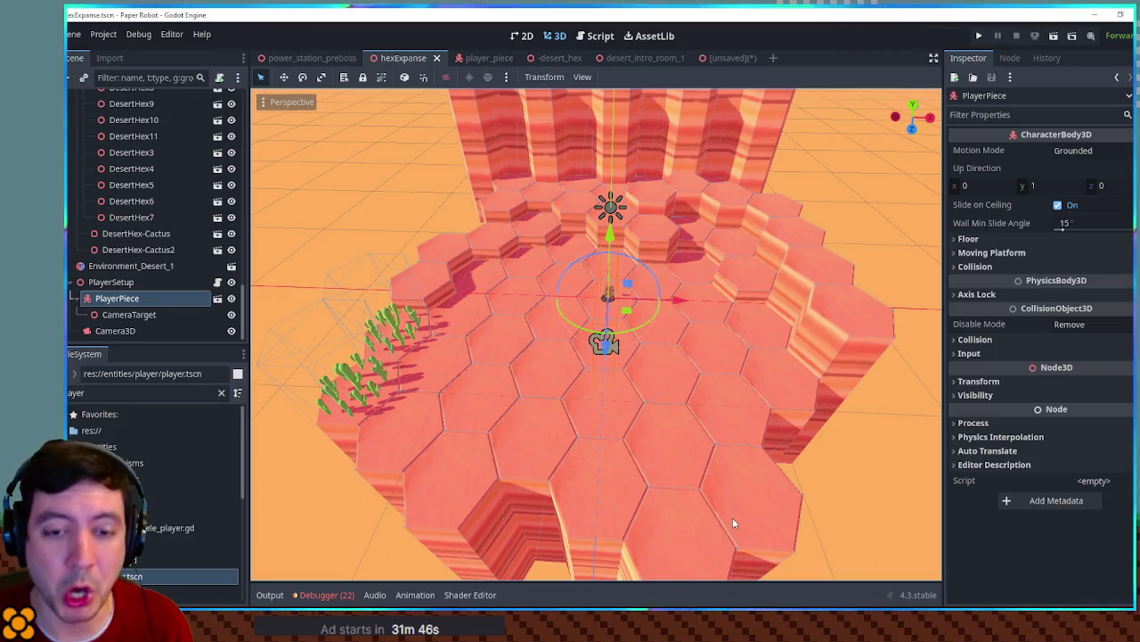
scroll(733, 518, "down", 1)
scroll(734, 520, "down", 3)
mouse_move(637, 435)
left_mouse_down()
mouse_move(279, 502)
mouse_move(161, 451)
left_mouse_up()
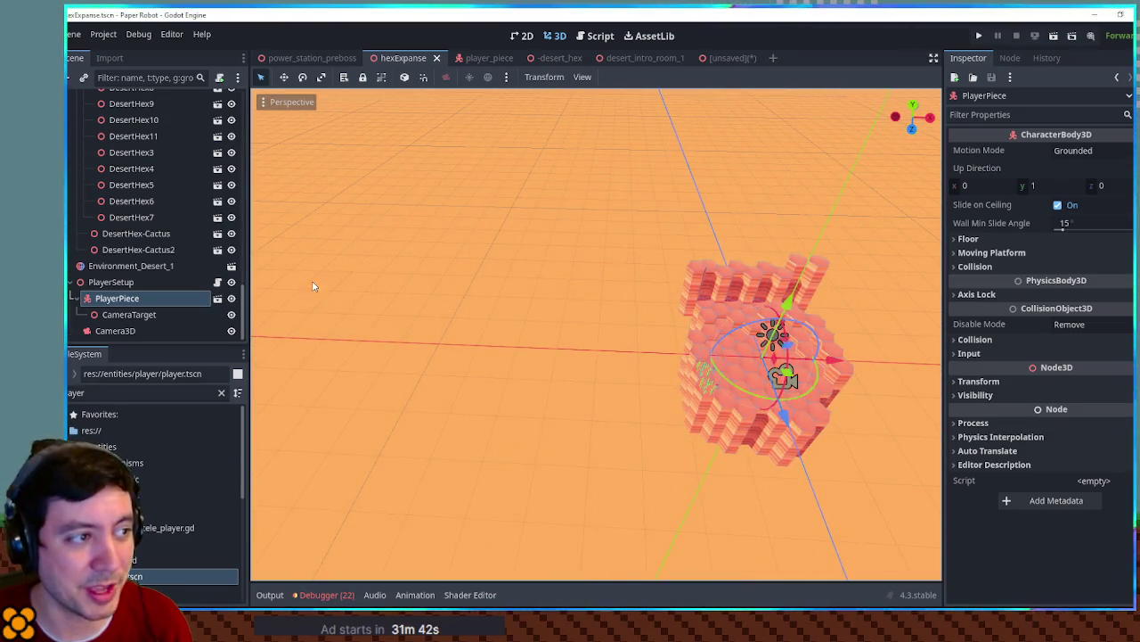
scroll(628, 317, "up", 5)
key("f")
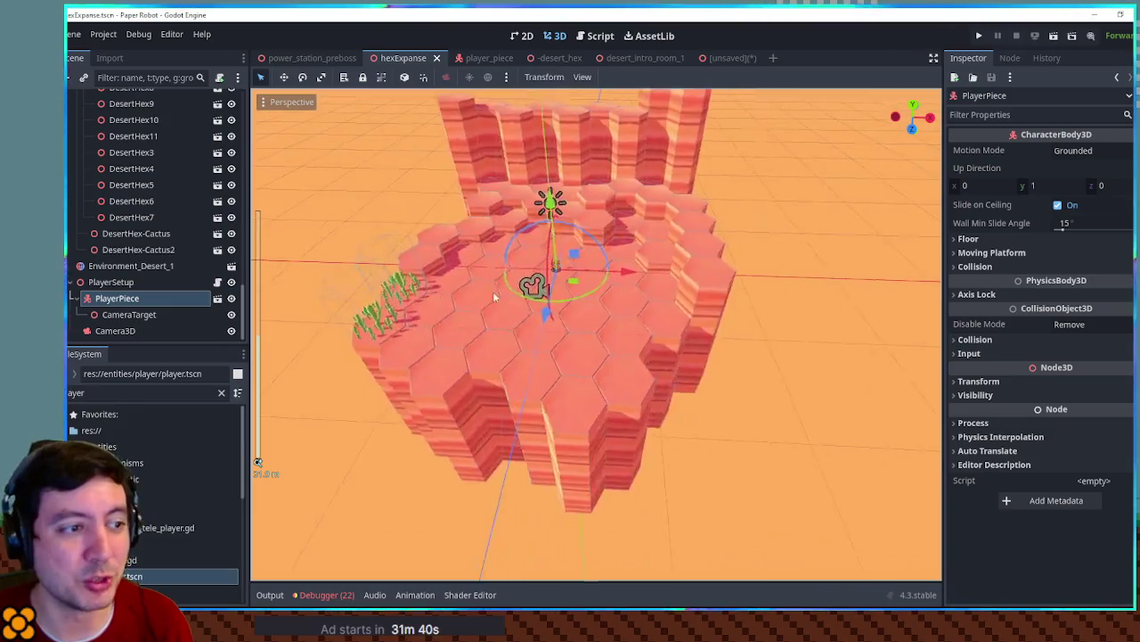
left_click_drag(529, 285, 616, 300)
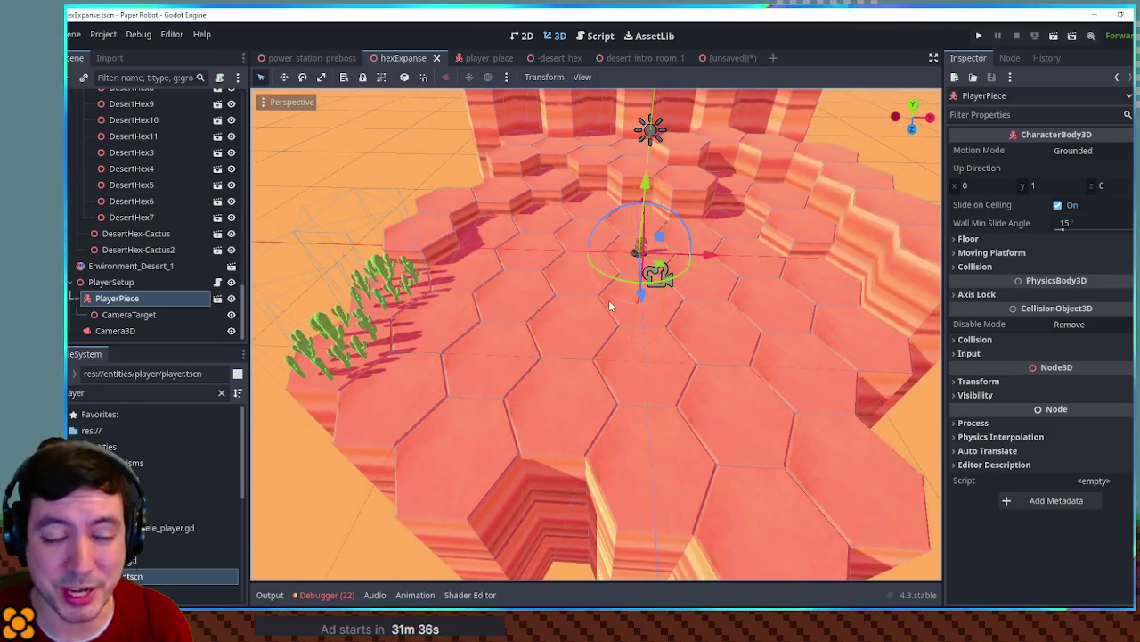
left_click_drag(606, 303, 563, 337)
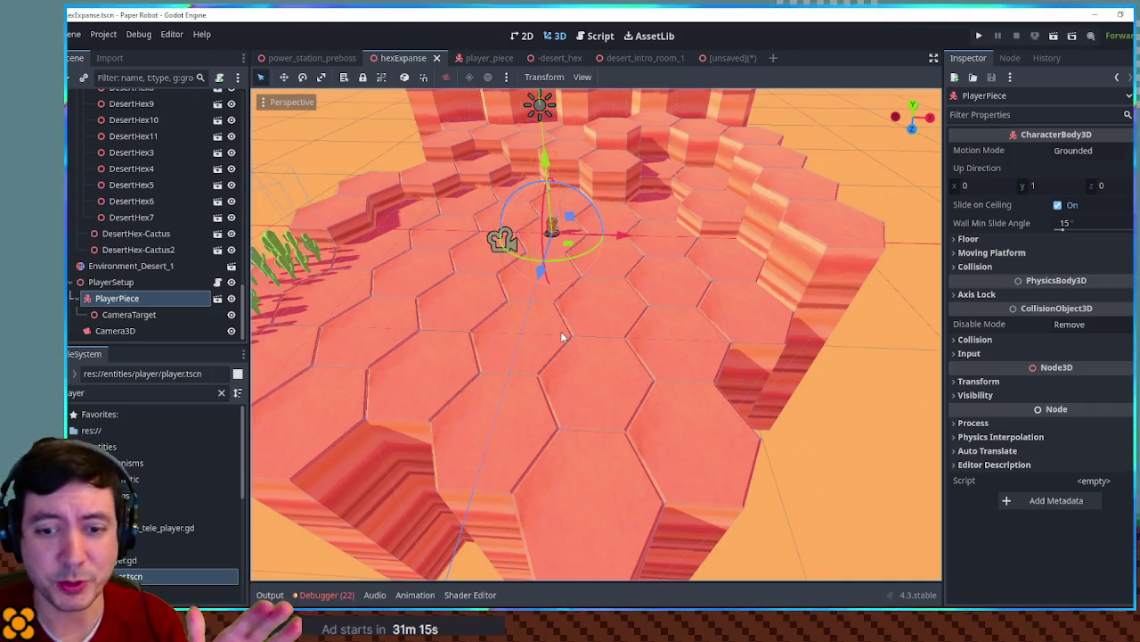
mouse_move(537, 347)
left_mouse_down()
mouse_move(793, 250)
mouse_move(838, 247)
mouse_move(798, 247)
mouse_move(824, 268)
mouse_move(789, 255)
mouse_move(765, 264)
left_mouse_up()
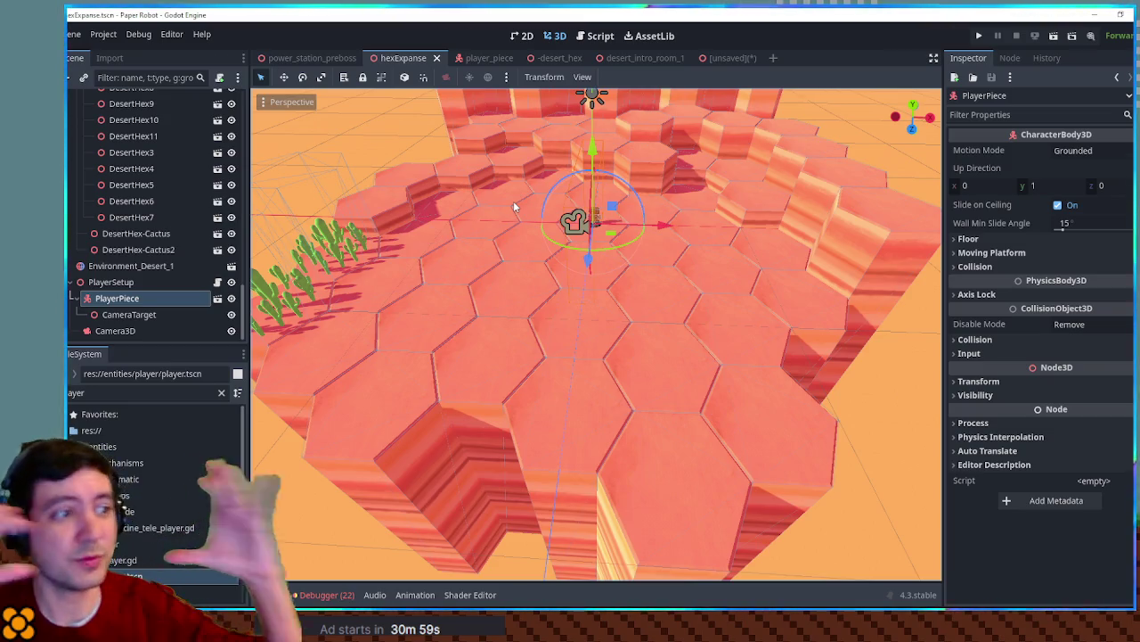
mouse_move(513, 207)
left_mouse_down()
mouse_move(521, 281)
mouse_move(476, 255)
left_mouse_up()
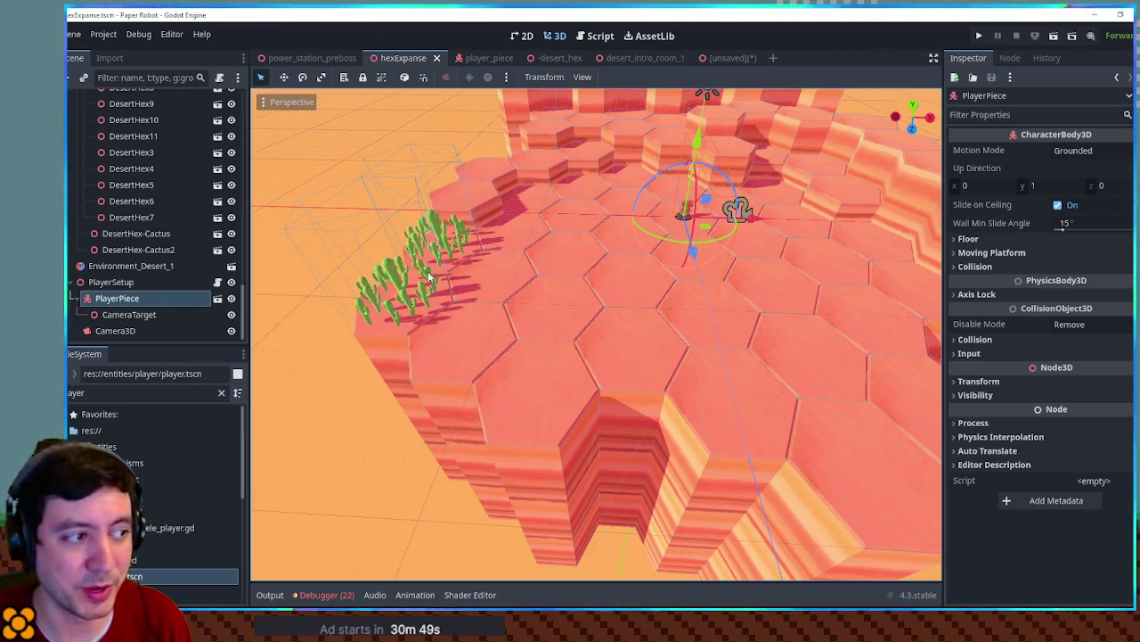
mouse_move(534, 316)
left_mouse_down()
mouse_move(505, 295)
mouse_move(625, 329)
mouse_move(691, 331)
mouse_move(669, 300)
mouse_move(621, 305)
left_mouse_up()
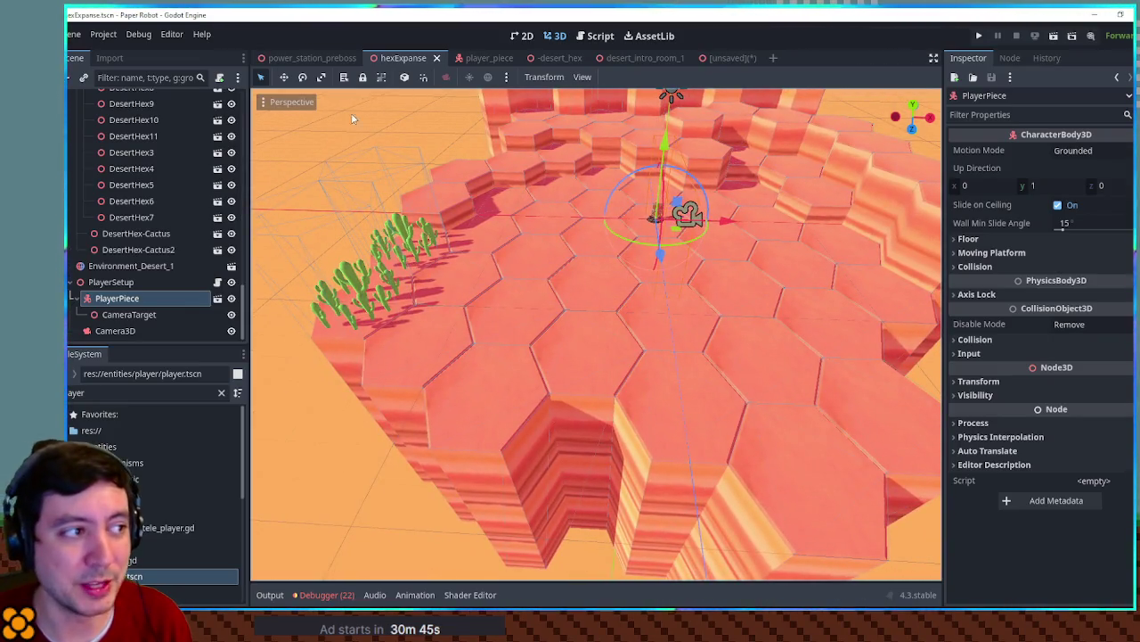
mouse_move(362, 186)
left_mouse_down()
mouse_move(538, 225)
mouse_move(456, 295)
mouse_move(667, 339)
mouse_move(653, 343)
mouse_move(758, 282)
left_mouse_up()
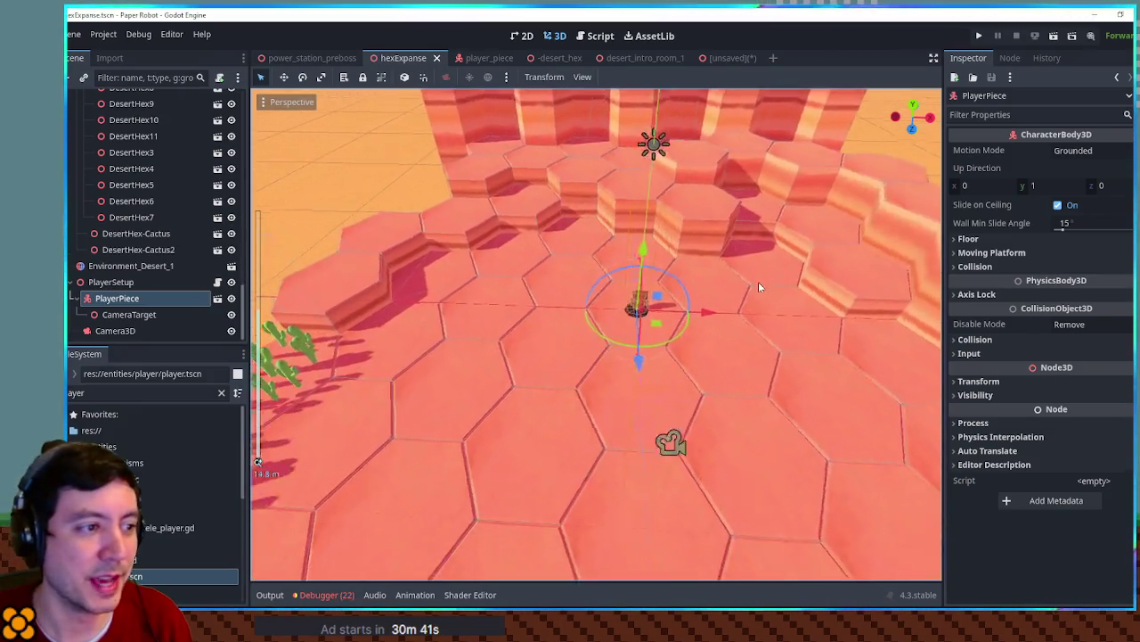
scroll(759, 282, "down", 5)
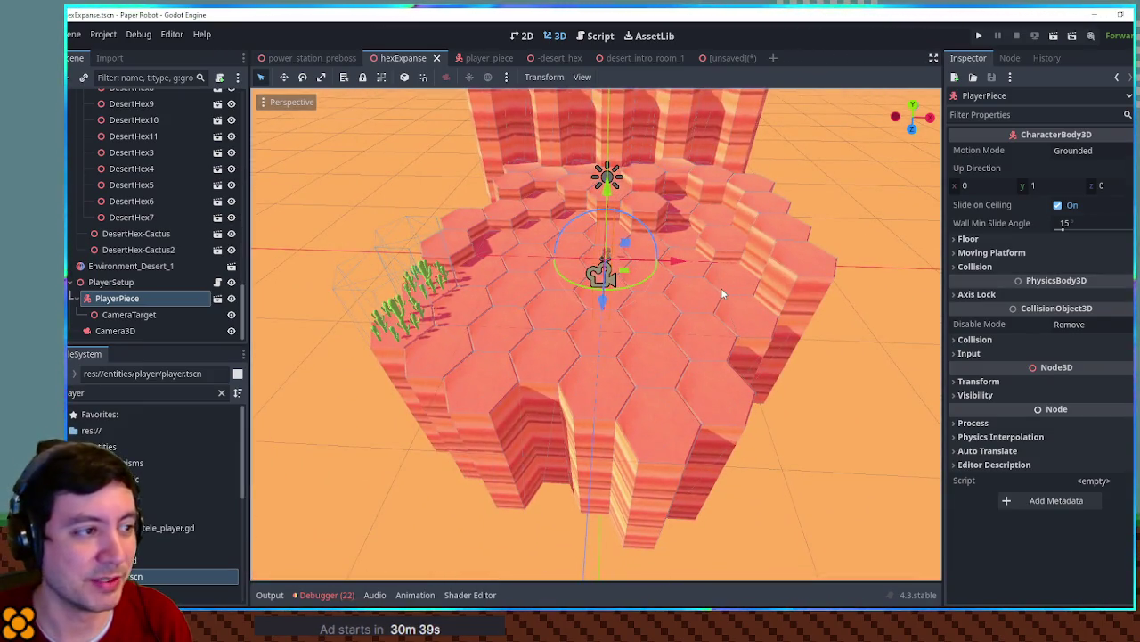
scroll(674, 286, "up", 2)
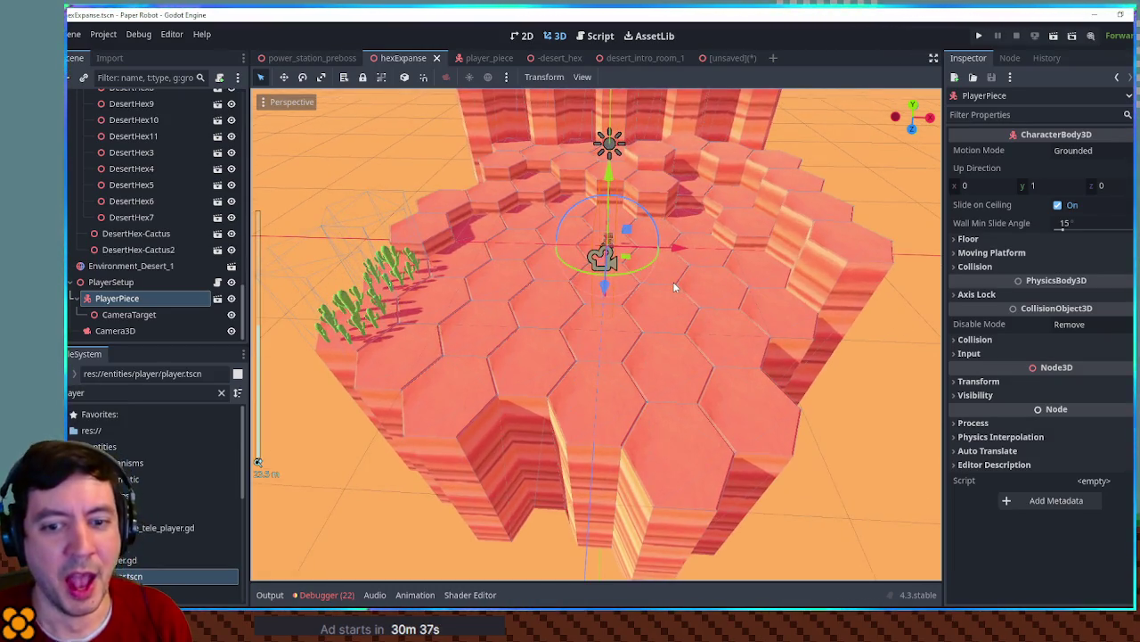
scroll(675, 286, "down", 1)
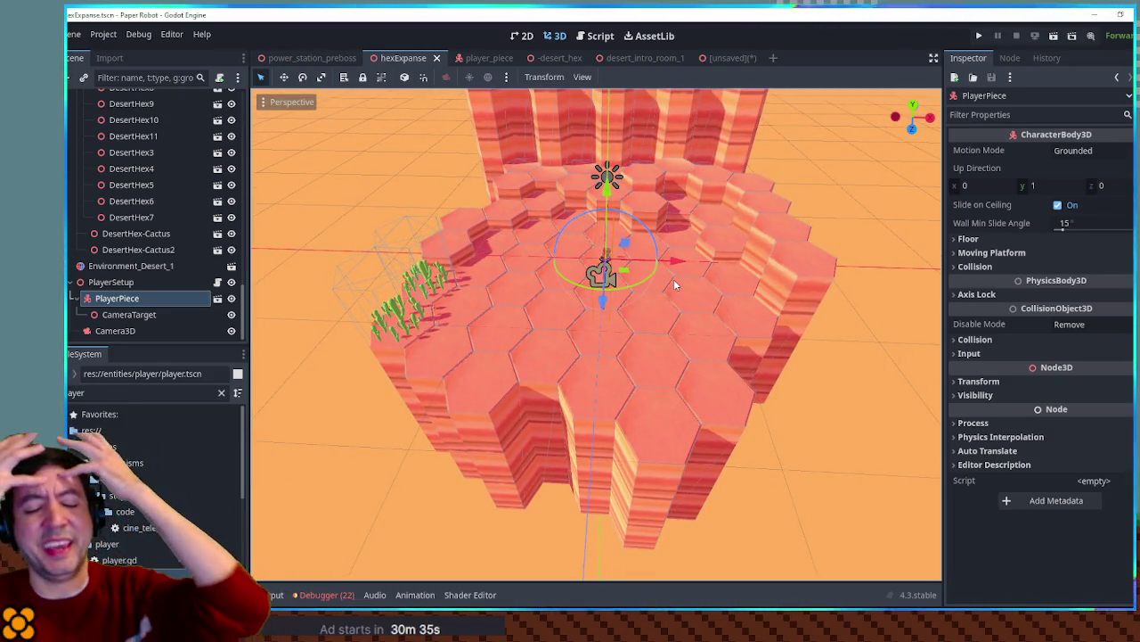
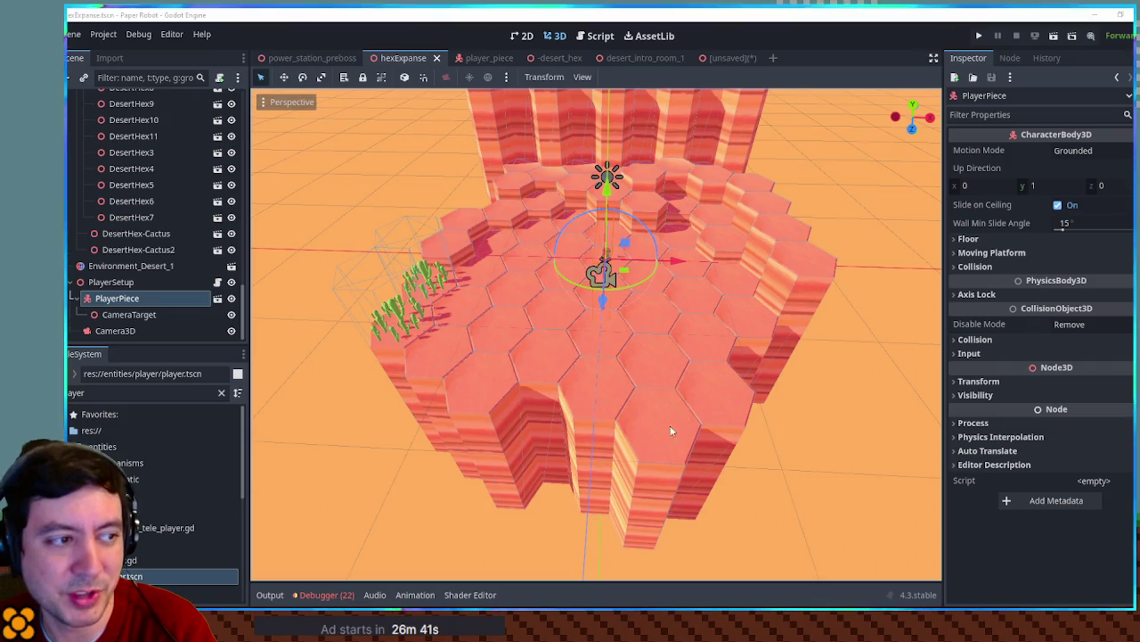
Orbit the hex platform view and centre it on the player piece
mouse_move(567, 343)
left_mouse_down()
mouse_move(617, 359)
mouse_move(597, 356)
left_mouse_up()
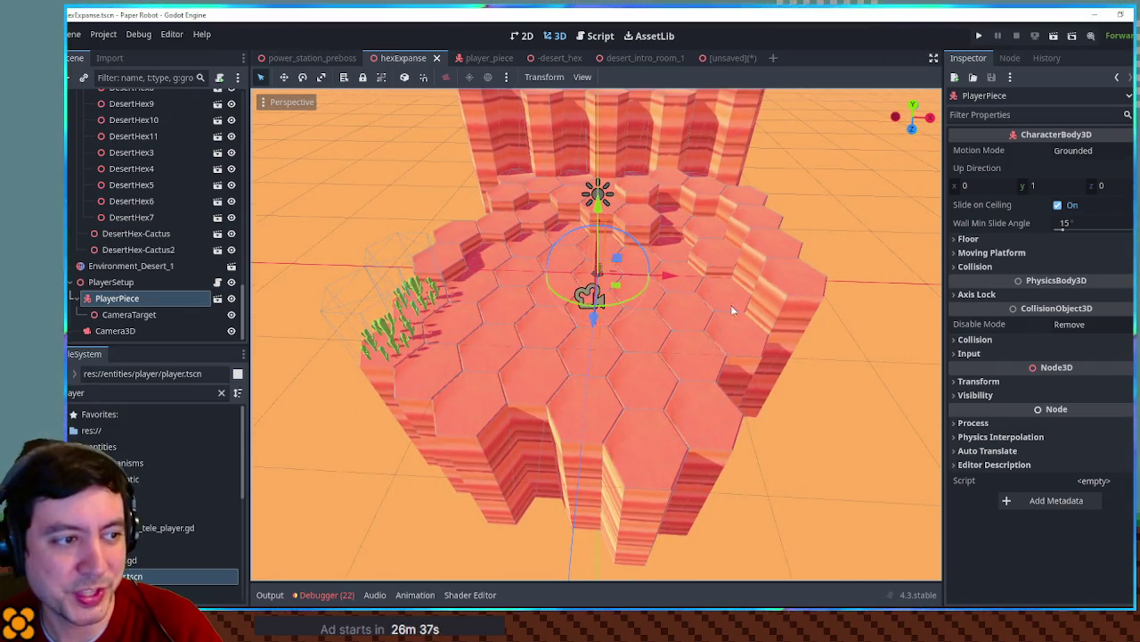
mouse_move(662, 430)
left_mouse_down()
mouse_move(635, 384)
mouse_move(597, 367)
left_mouse_up()
key("f")
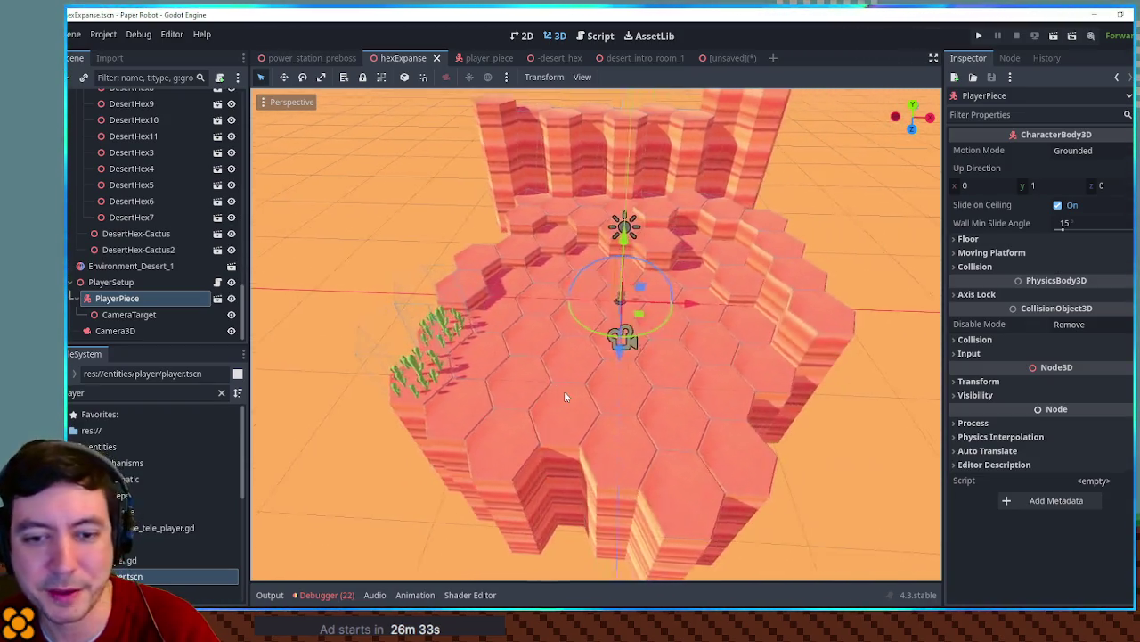
mouse_move(562, 391)
left_mouse_down()
mouse_move(497, 362)
mouse_move(729, 265)
left_mouse_up()
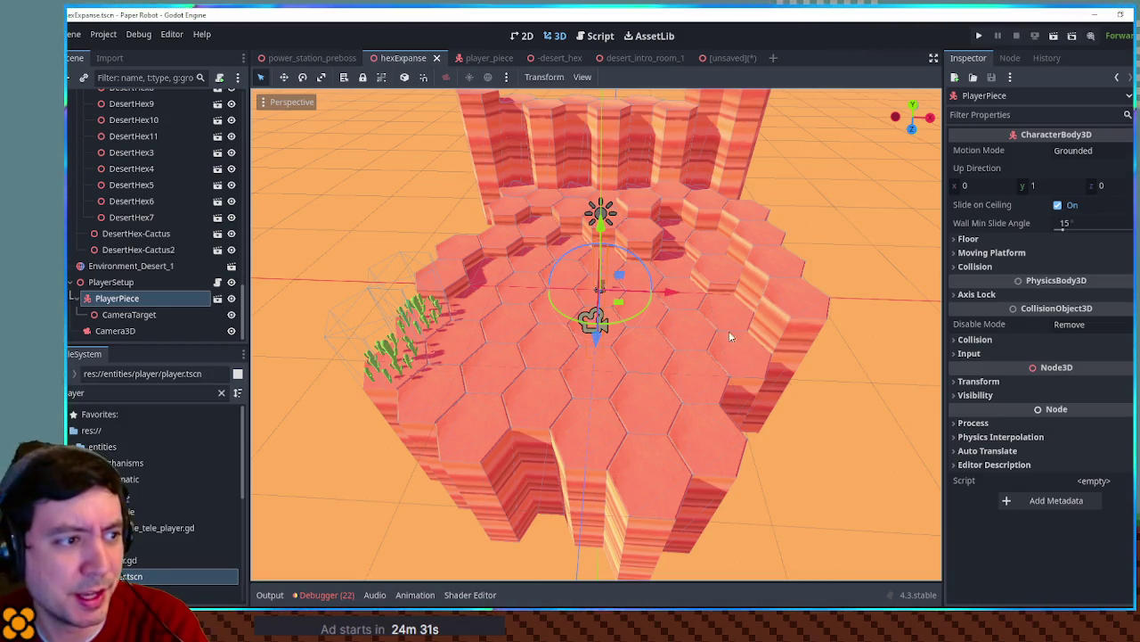
Glance at the desert_intro_room_1 scene, then return to hexExpanse
left_click(640, 57)
scroll(669, 246, "down", 3)
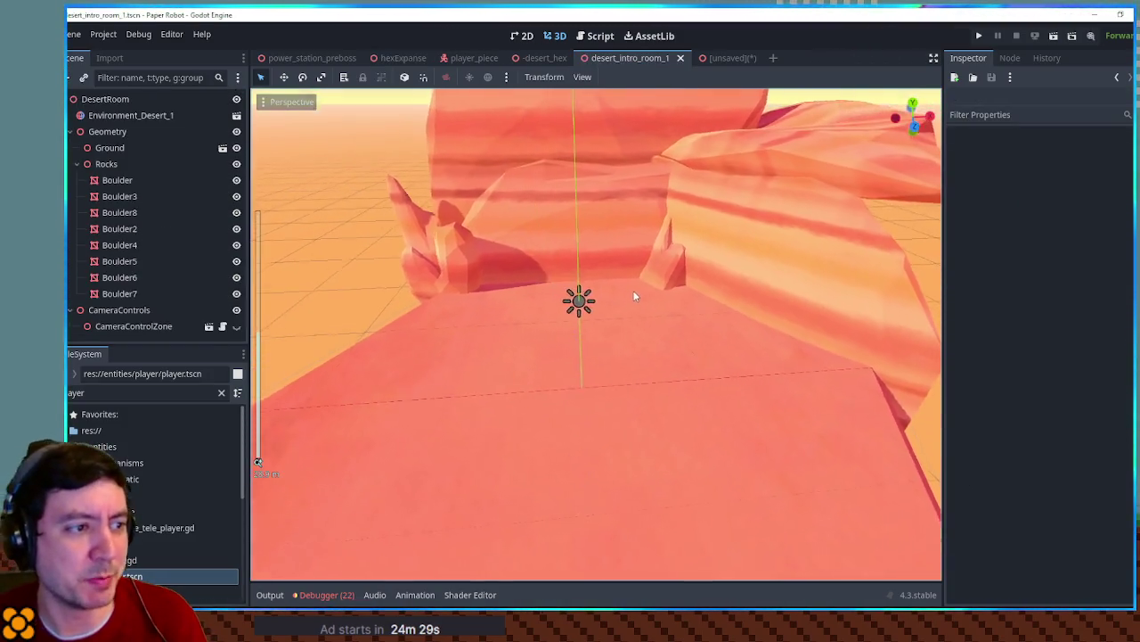
scroll(597, 321, "up", 2)
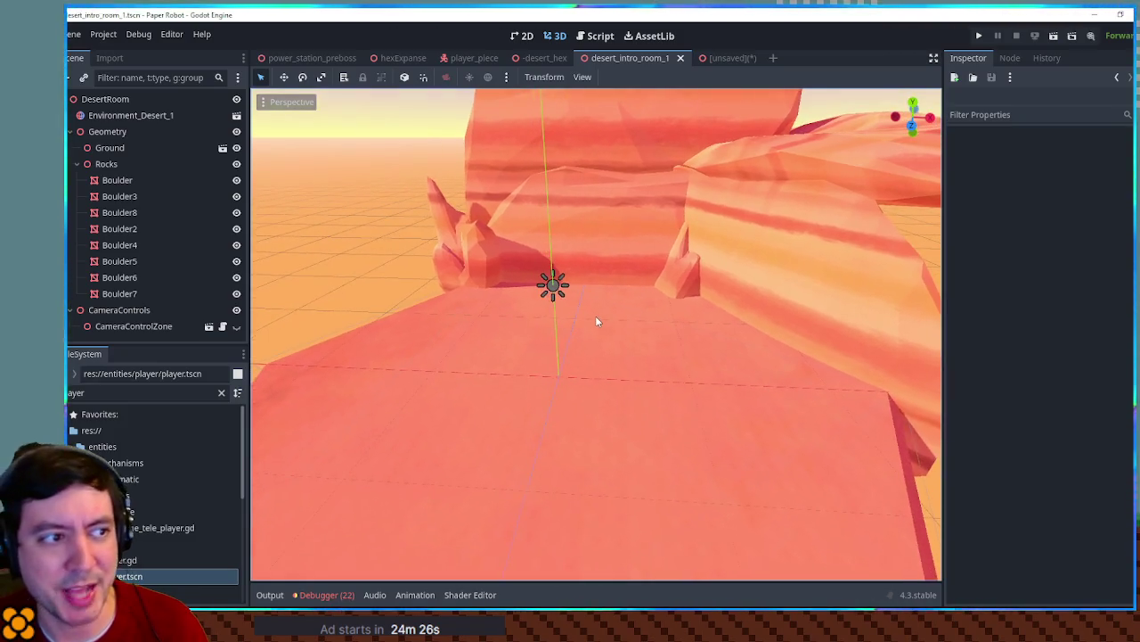
left_click(401, 57)
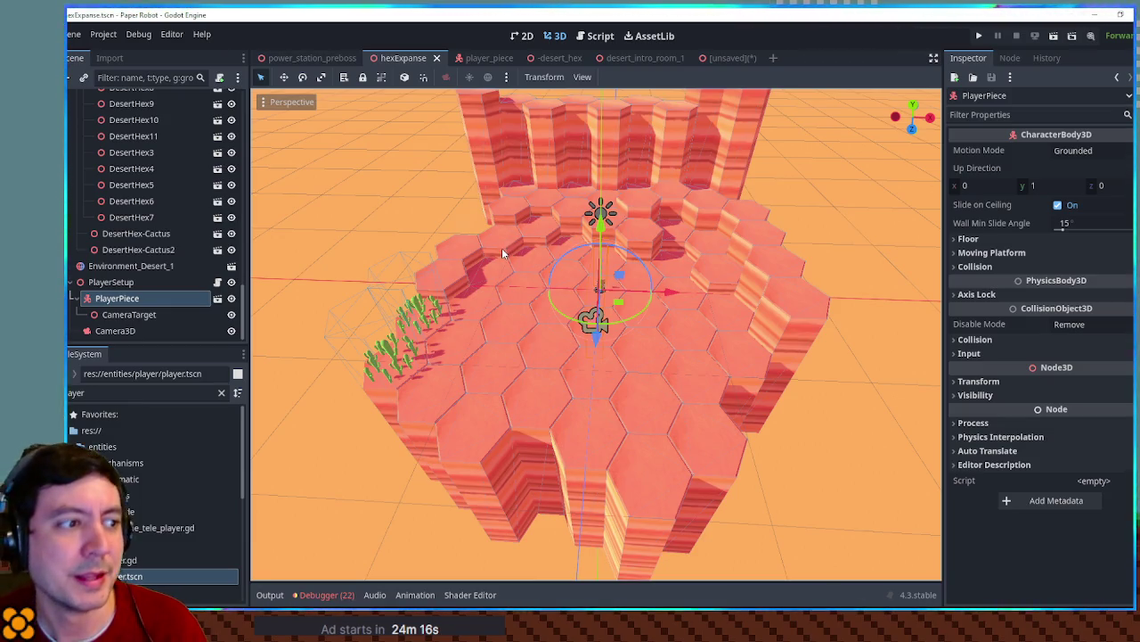
scroll(676, 271, "up", 3)
Frame the player piece and cacti, then click empty ground so PlayerPiece is deselected
mouse_move(676, 274)
left_mouse_down()
mouse_move(684, 264)
mouse_move(645, 253)
mouse_move(660, 276)
left_mouse_up()
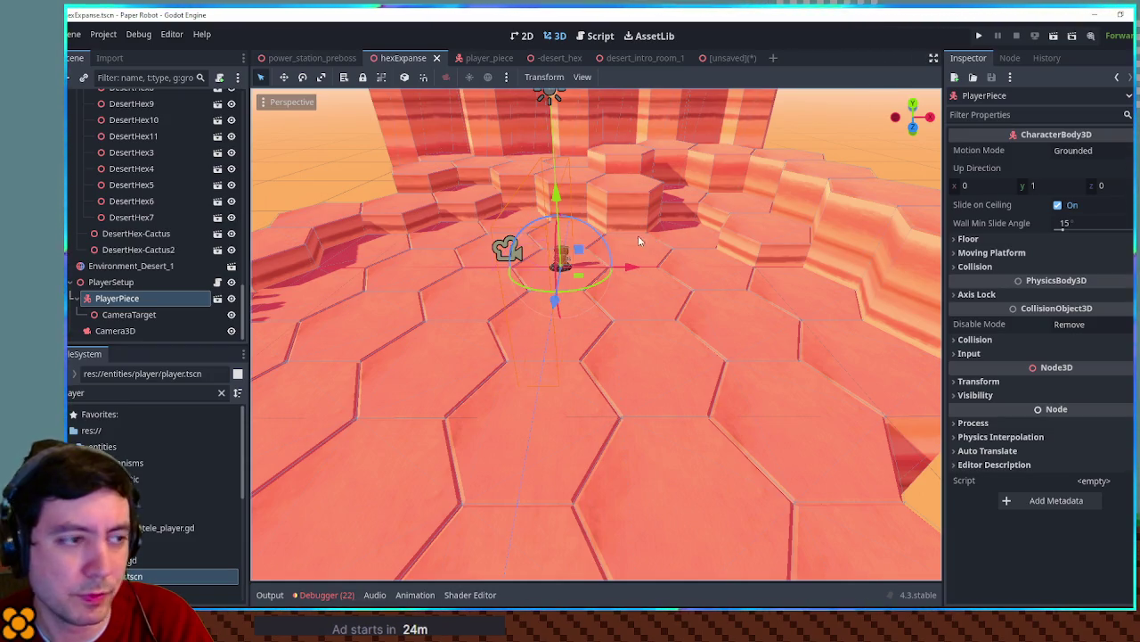
left_click_drag(521, 236, 628, 318)
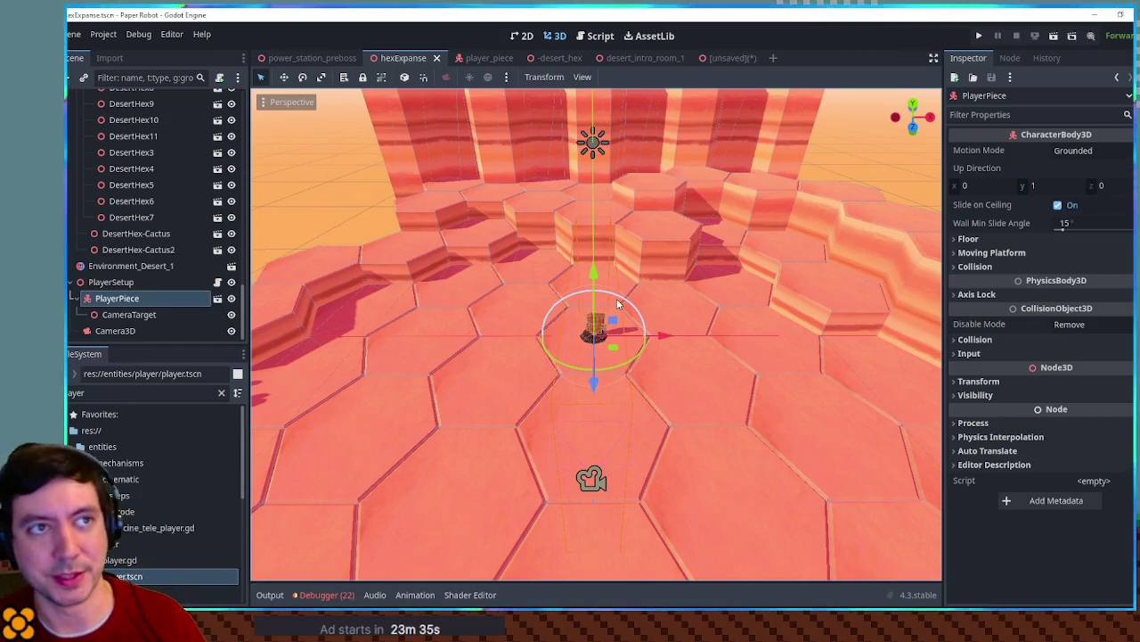
mouse_move(499, 390)
left_mouse_down()
mouse_move(682, 338)
mouse_move(611, 277)
mouse_move(633, 315)
mouse_move(612, 318)
mouse_move(719, 376)
left_mouse_up()
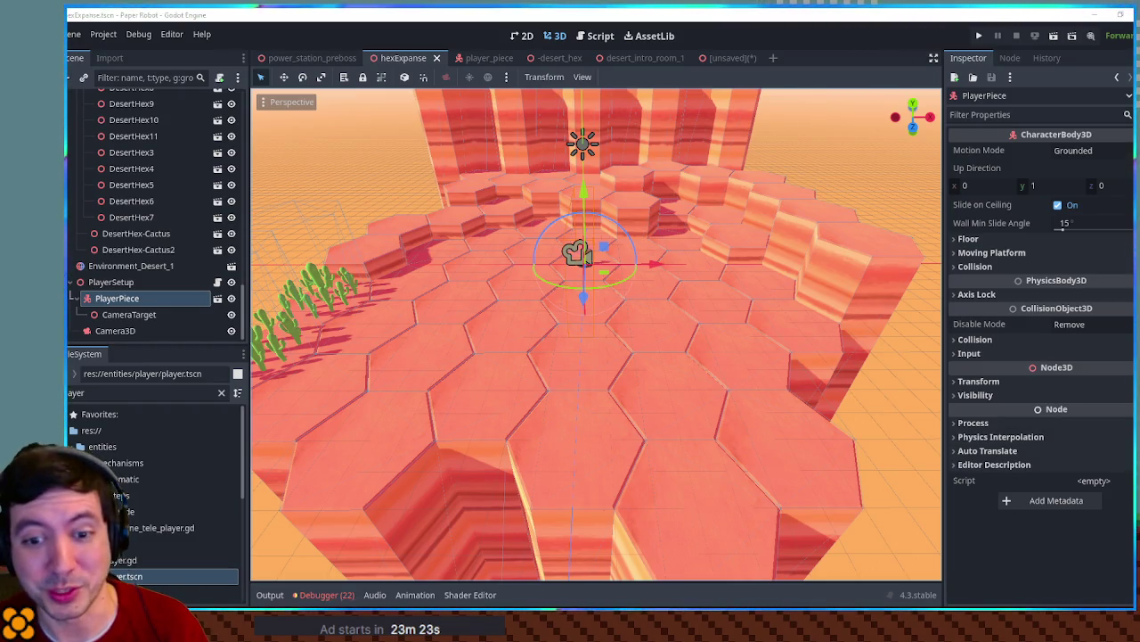
left_click(873, 433)
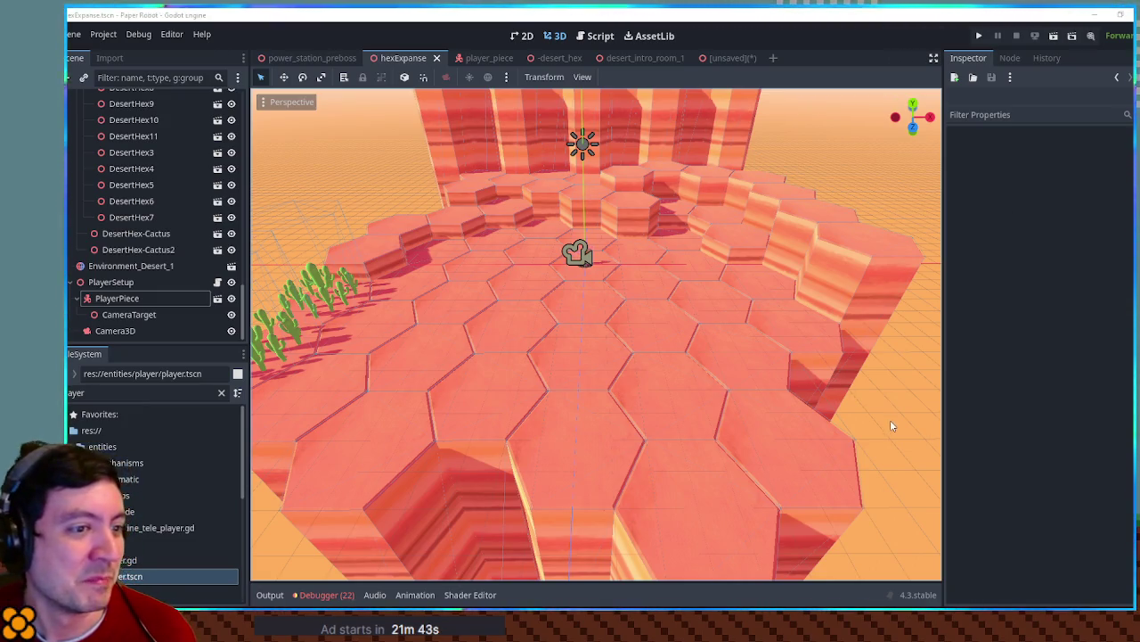
mouse_move(806, 330)
left_mouse_down()
mouse_move(578, 233)
mouse_move(632, 236)
mouse_move(702, 346)
mouse_move(722, 335)
mouse_move(680, 336)
mouse_move(690, 347)
mouse_move(687, 323)
mouse_move(713, 319)
left_mouse_up()
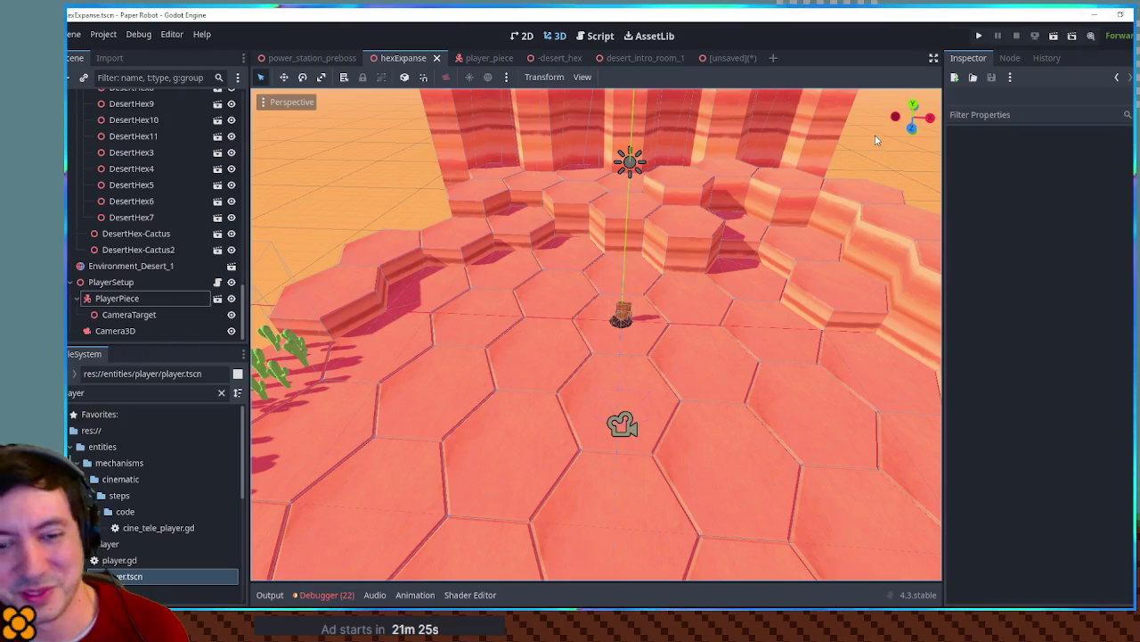
scroll(612, 281, "down", 3)
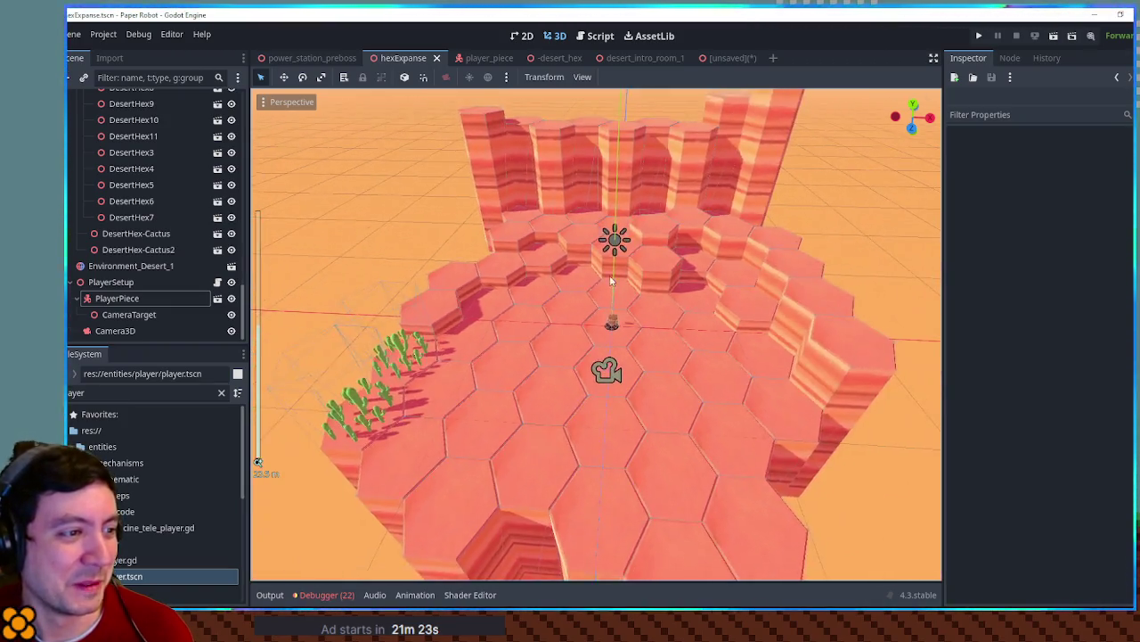
left_click_drag(611, 280, 606, 250)
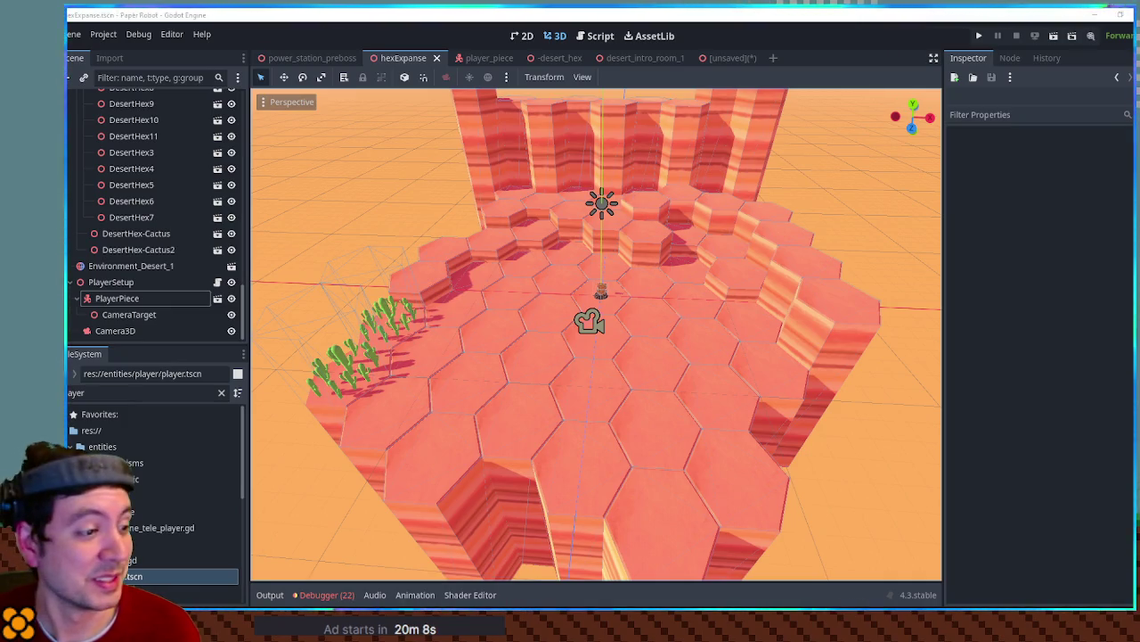
mouse_move(910, 416)
left_mouse_down()
mouse_move(624, 427)
mouse_move(272, 413)
mouse_move(314, 439)
mouse_move(865, 415)
mouse_move(253, 419)
mouse_move(887, 416)
left_mouse_up()
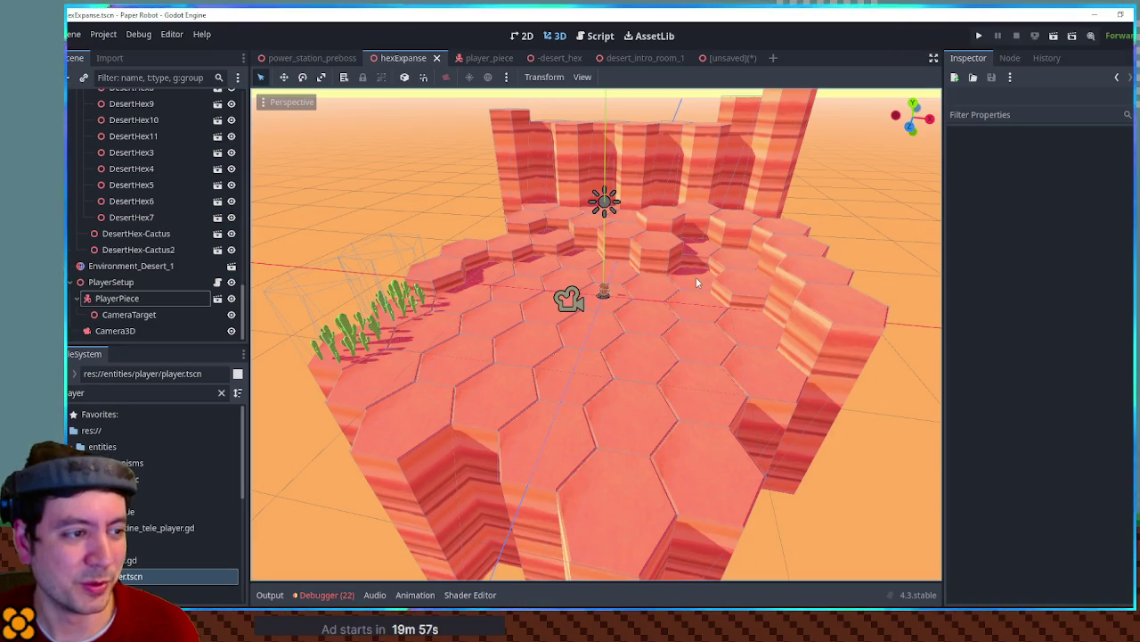
scroll(591, 261, "up", 5)
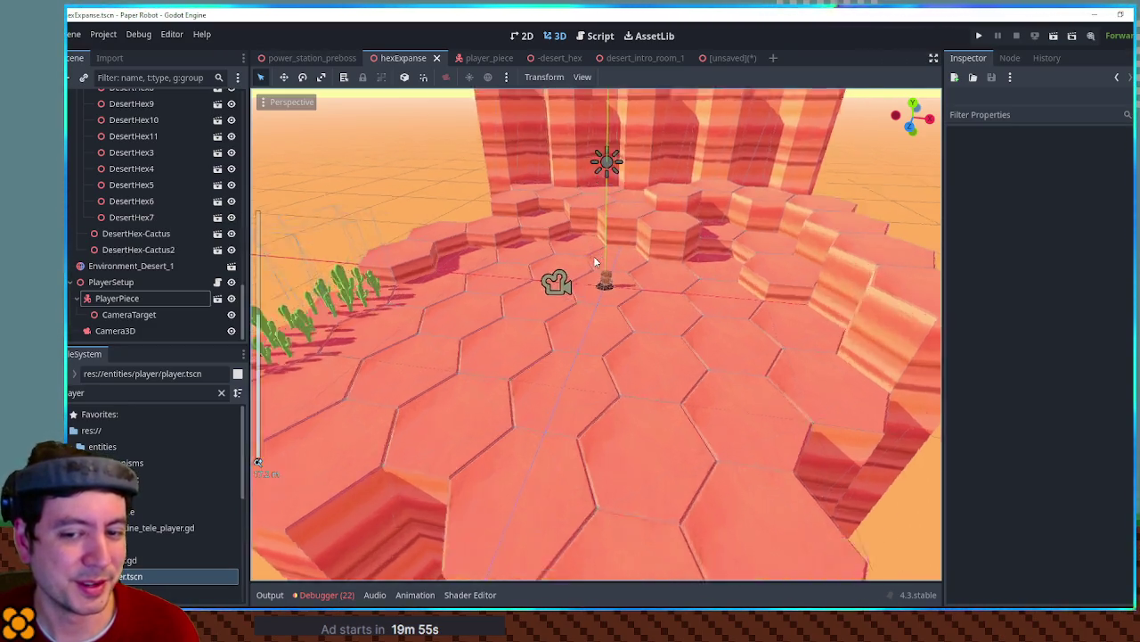
scroll(624, 343, "up", 4)
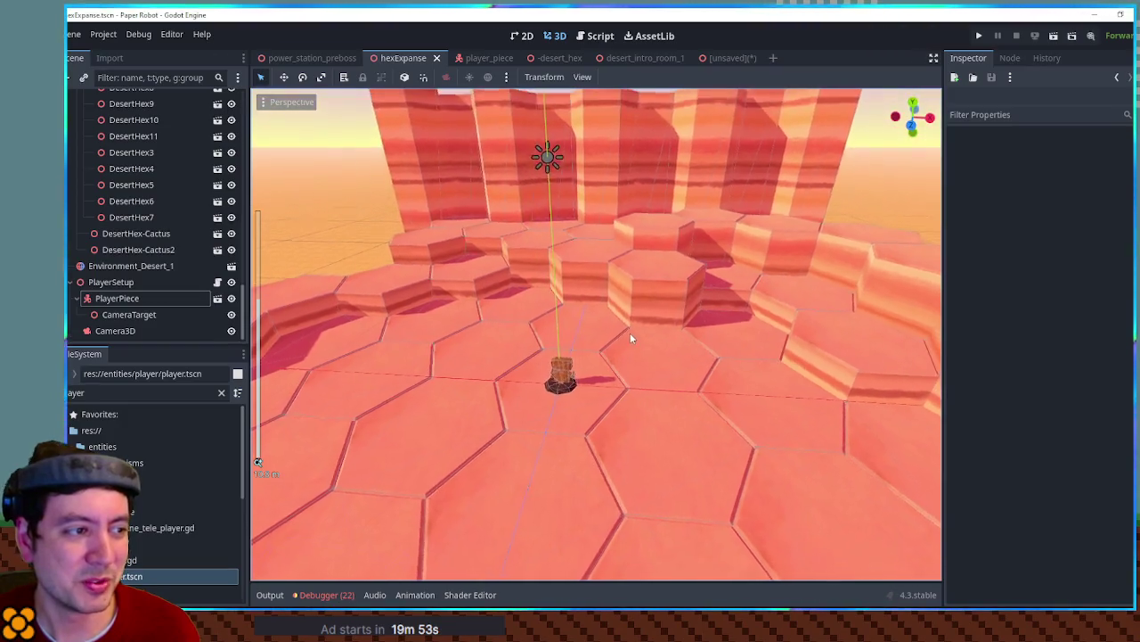
scroll(637, 352, "up", 2)
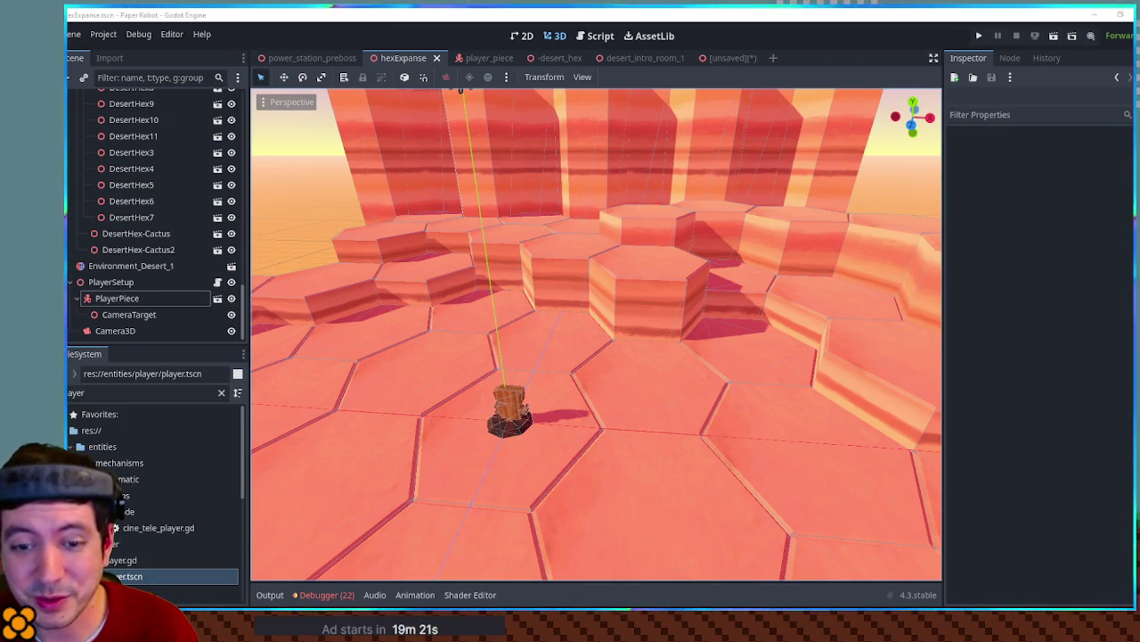
scroll(802, 294, "down", 5)
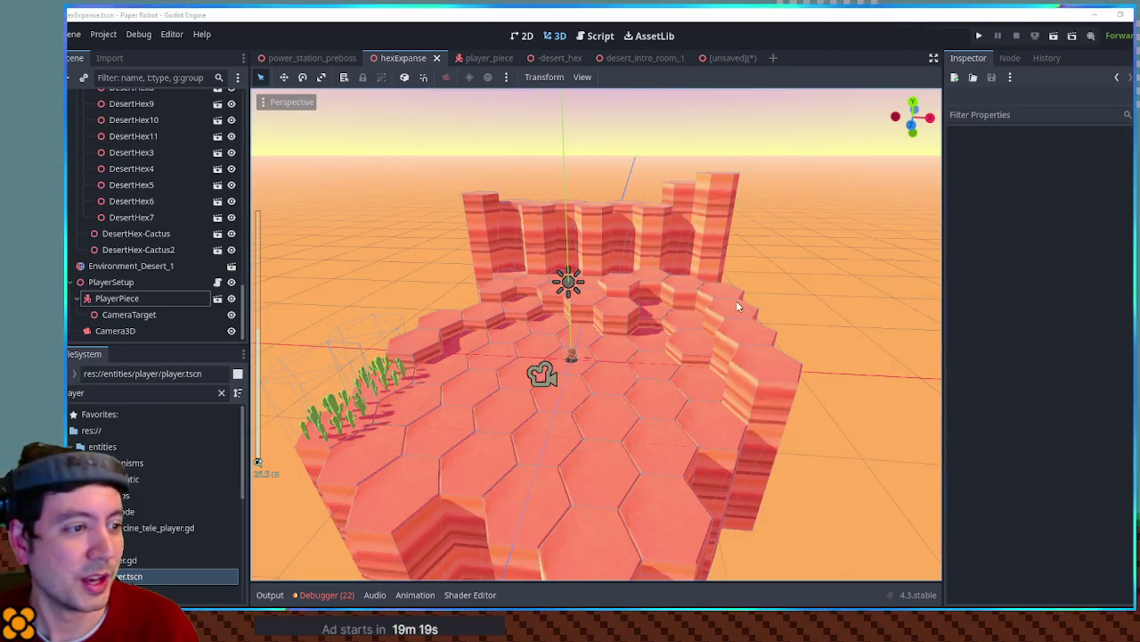
Flip through the desert_intro_room_1, desert_hex and hexExpanse tabs, ending on desert_intro_room_1
left_click(630, 58)
mouse_move(688, 321)
left_mouse_down()
mouse_move(675, 433)
mouse_move(634, 347)
left_mouse_up()
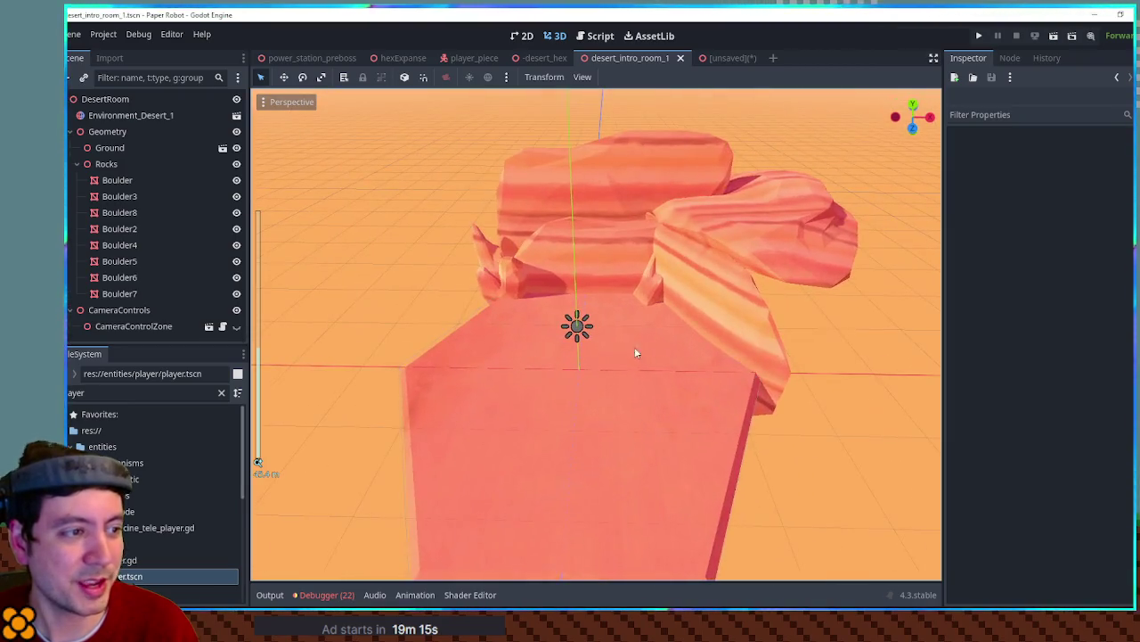
left_click(542, 58)
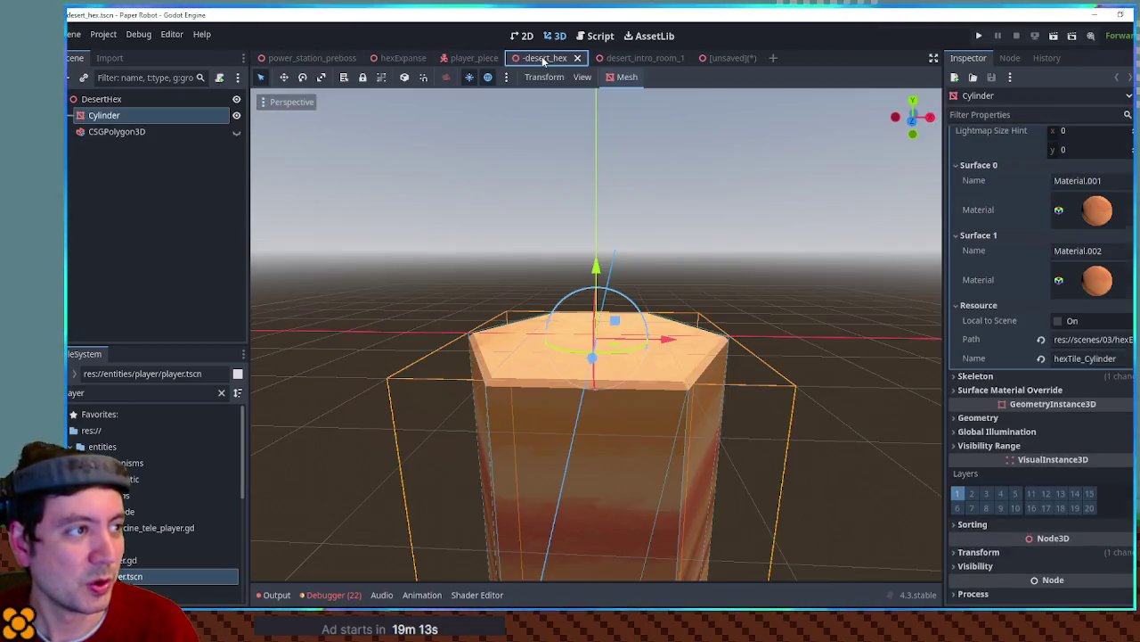
left_click(403, 58)
scroll(704, 311, "up", 4)
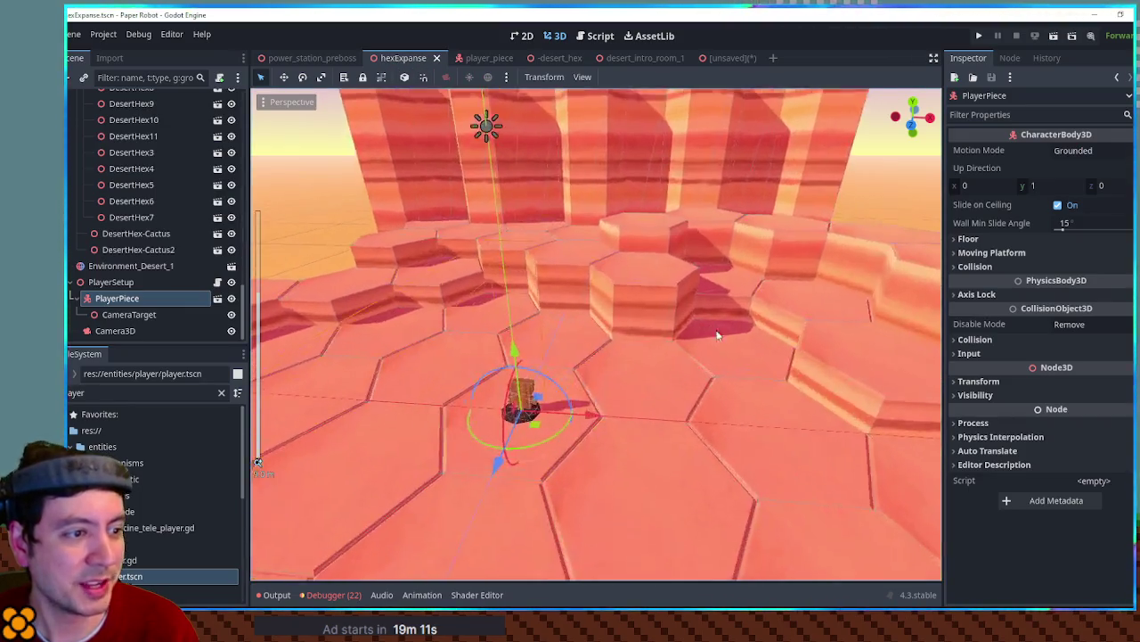
scroll(717, 335, "up", 5)
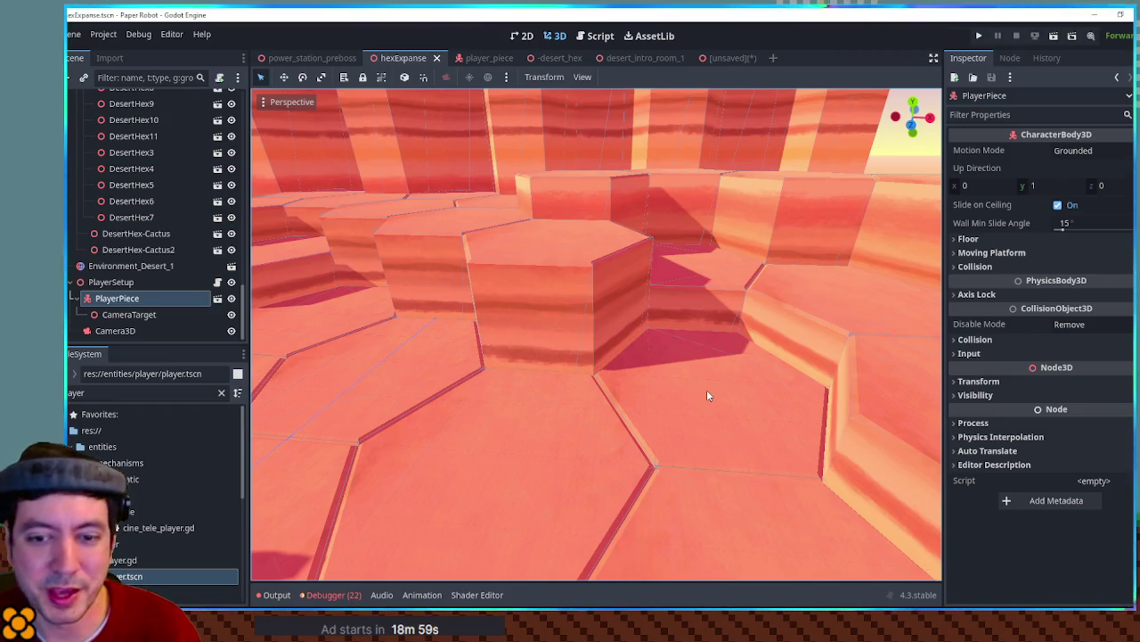
left_click(633, 59)
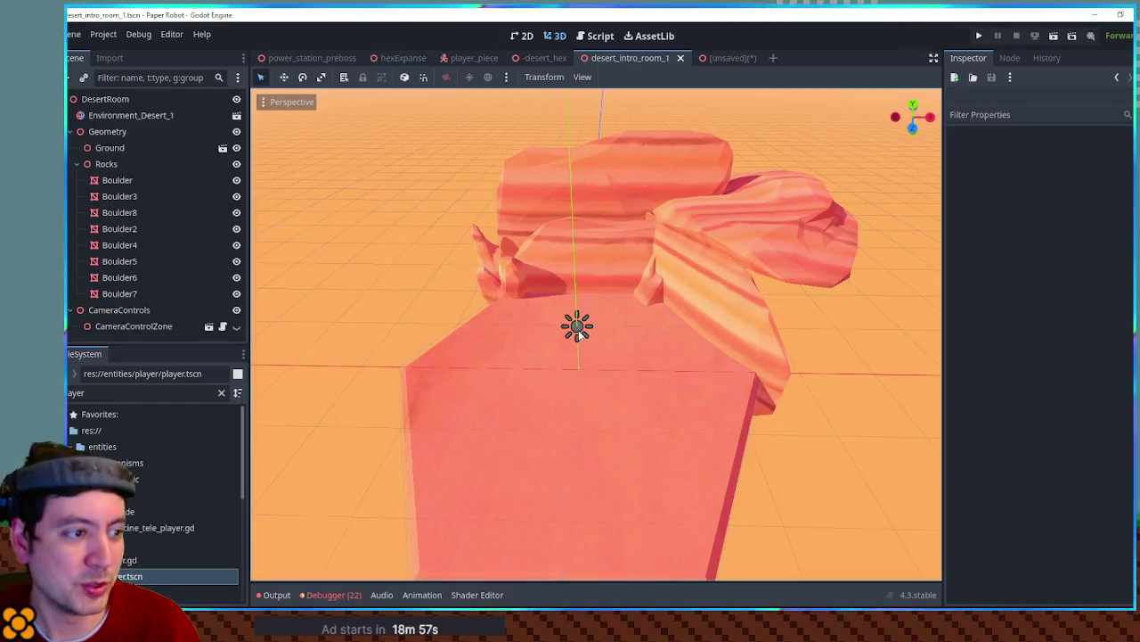
scroll(588, 347, "up", 6)
key("F6")
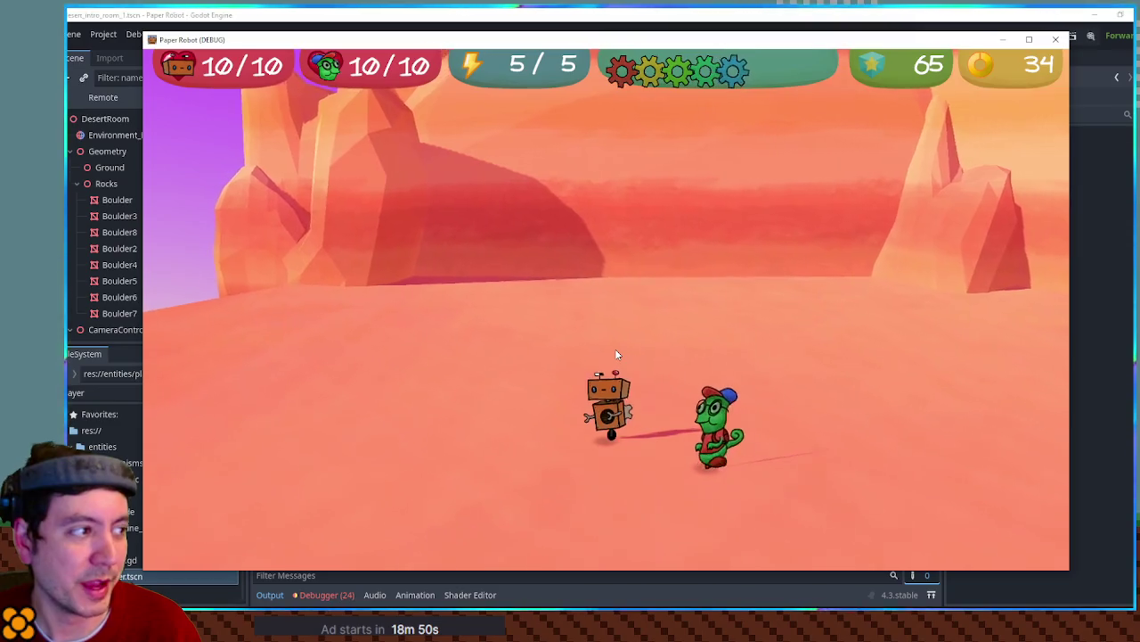
key("d")
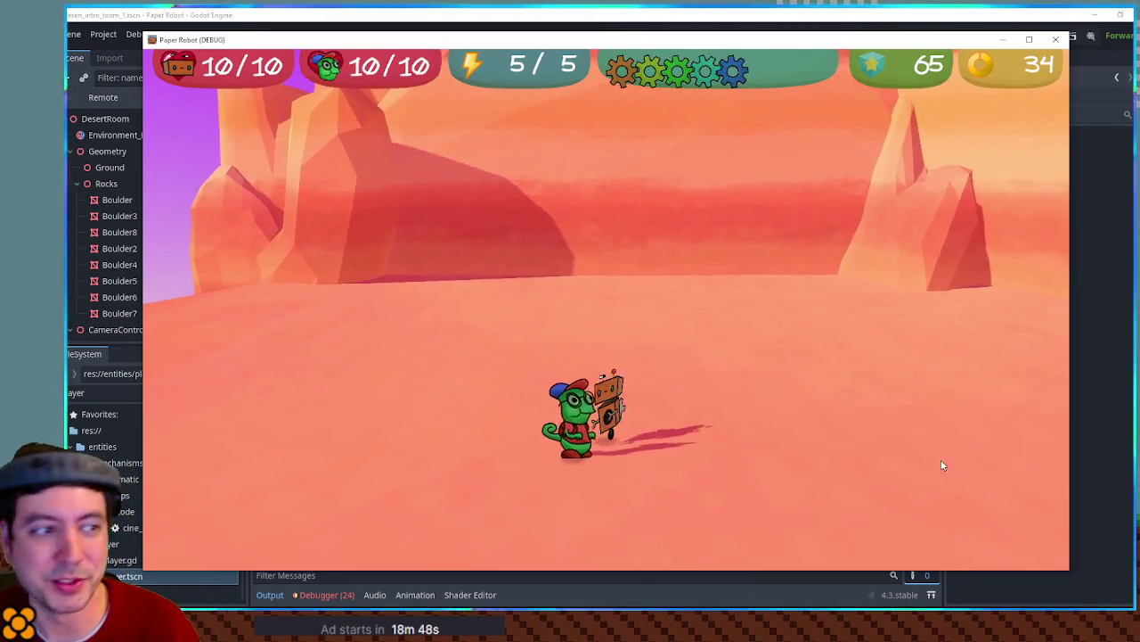
left_click(1056, 39)
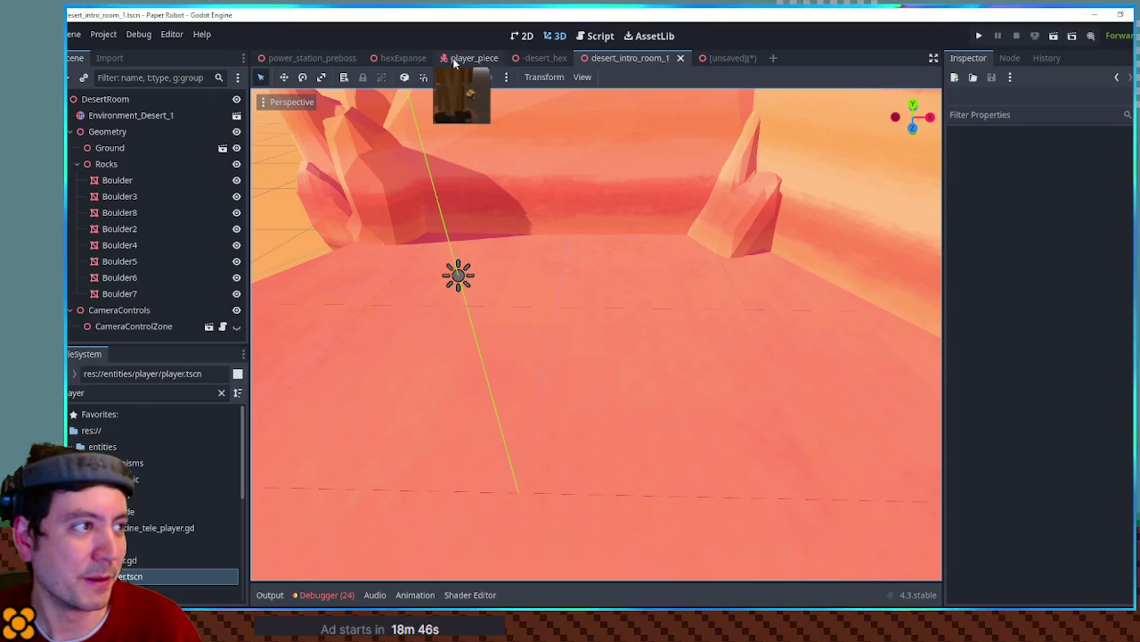
left_click(401, 58)
key("f")
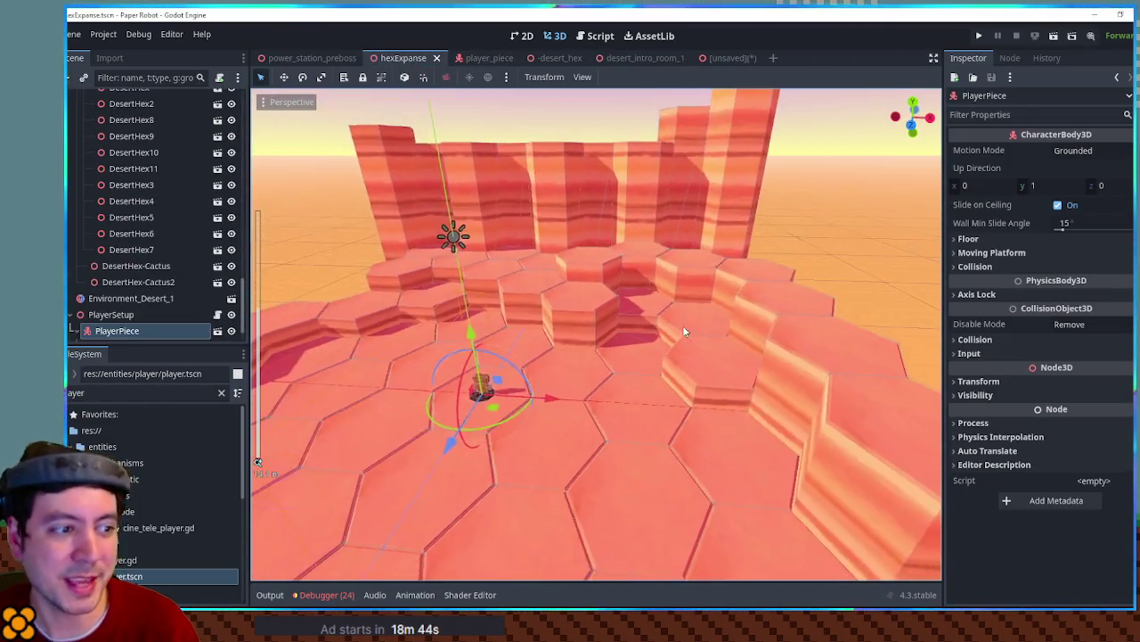
left_click(619, 351)
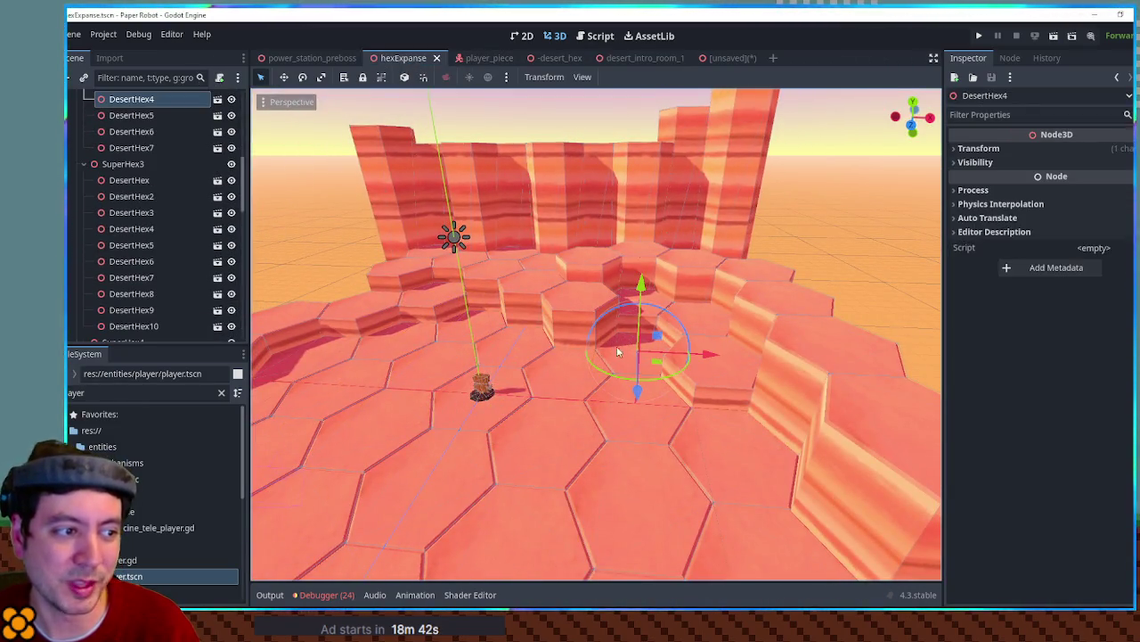
scroll(669, 347, "down", 3)
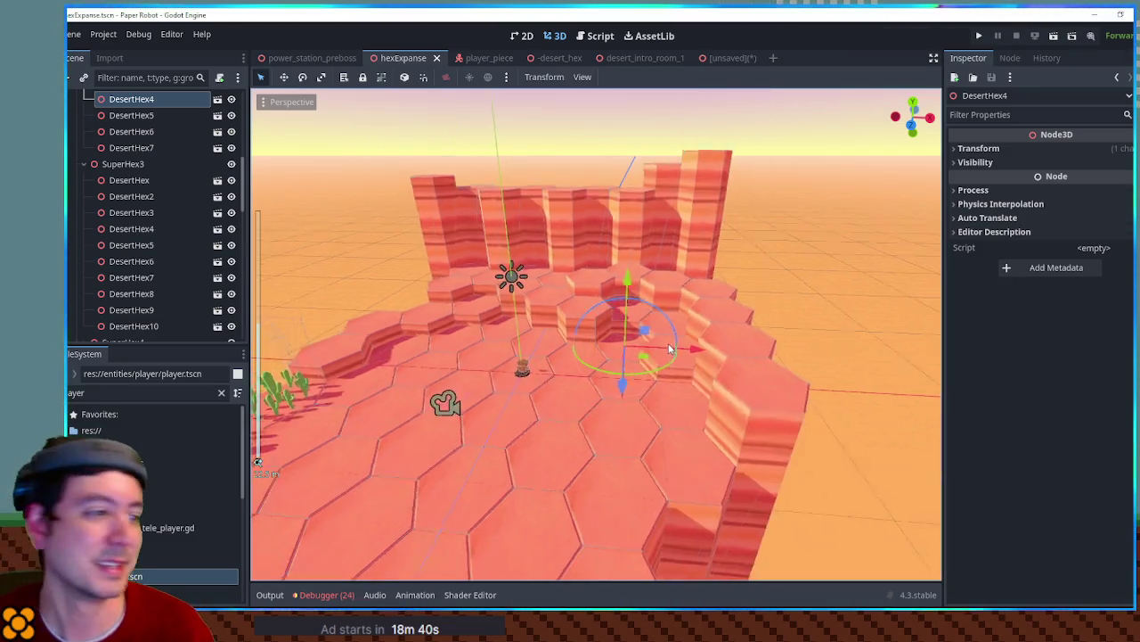
left_click(668, 343)
scroll(643, 356, "up", 5)
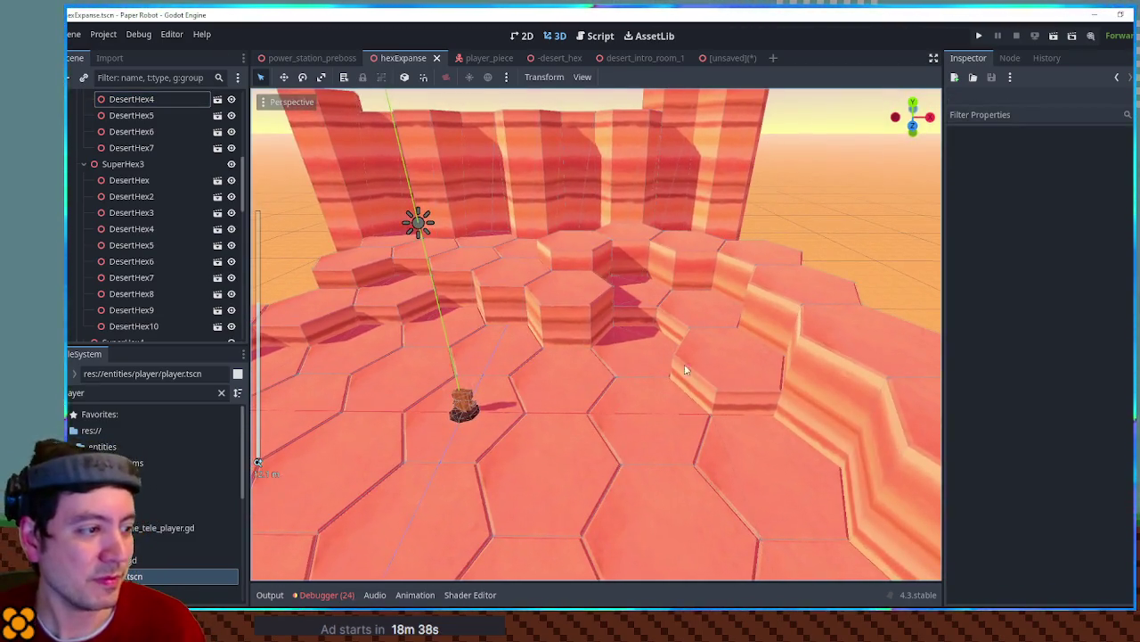
scroll(711, 365, "up", 3)
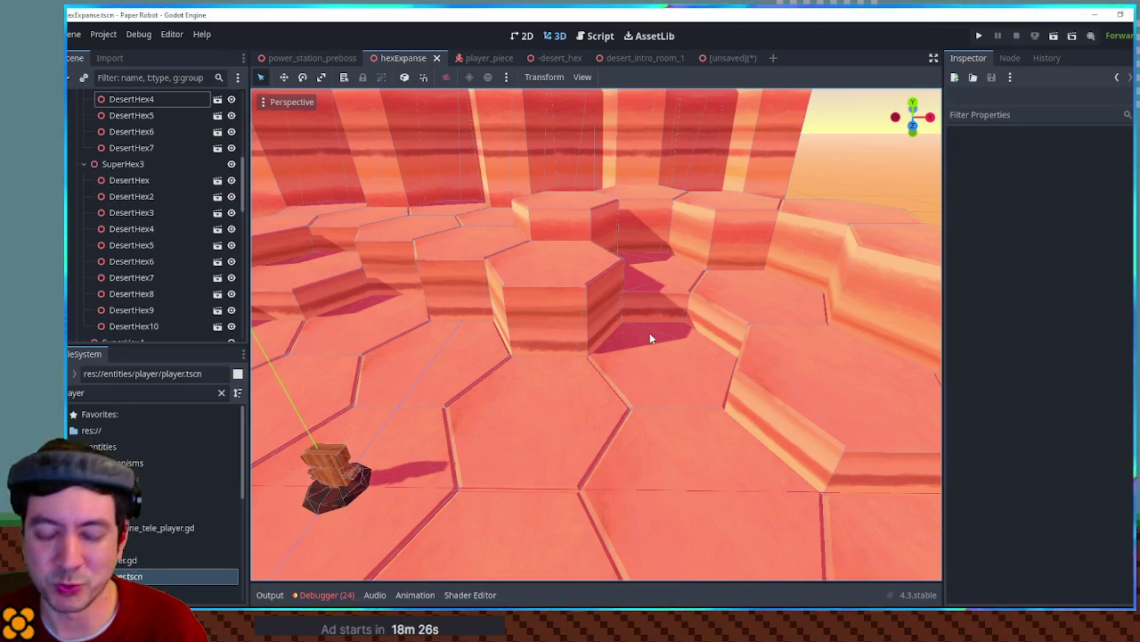
scroll(648, 319, "down", 6)
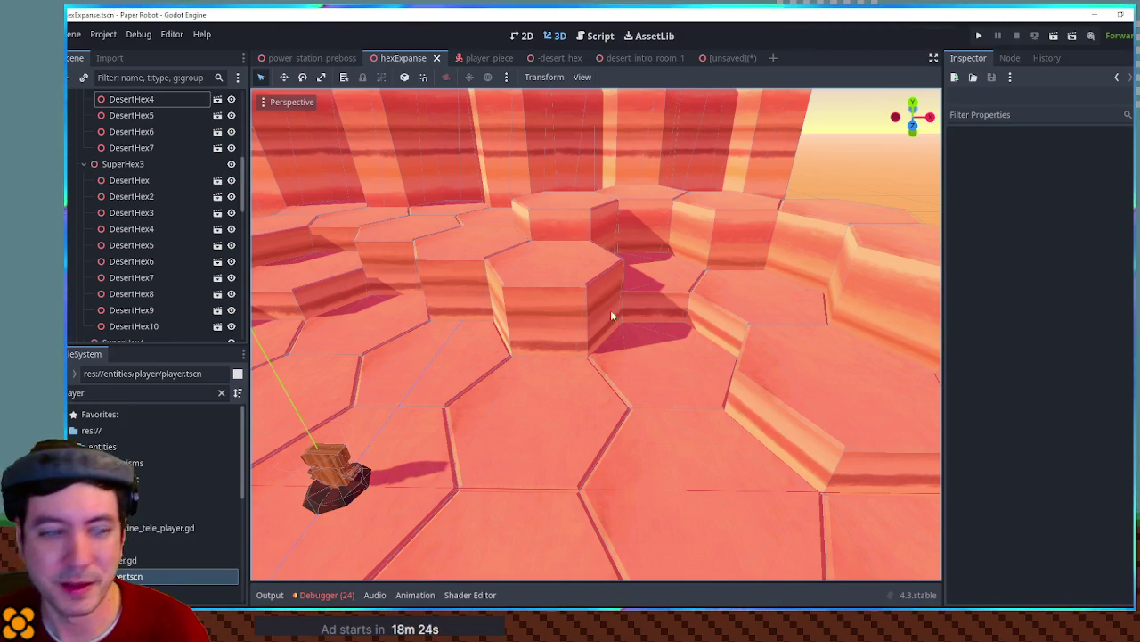
scroll(663, 262, "up", 3)
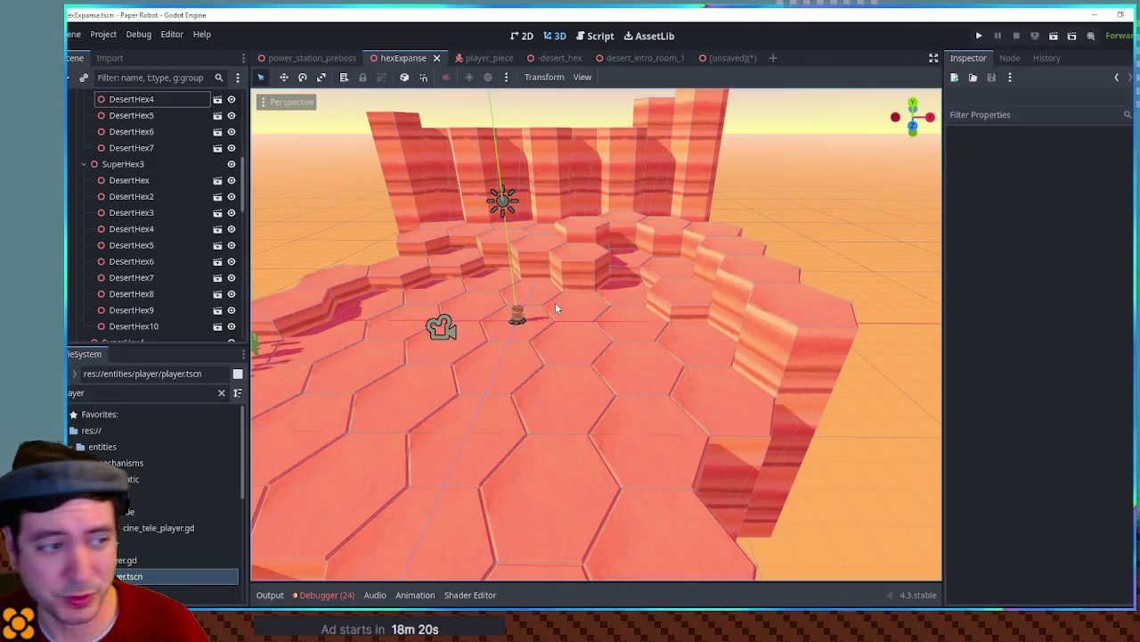
scroll(578, 311, "down", 3)
mouse_move(577, 311)
left_mouse_down()
mouse_move(561, 333)
mouse_move(579, 326)
left_mouse_up()
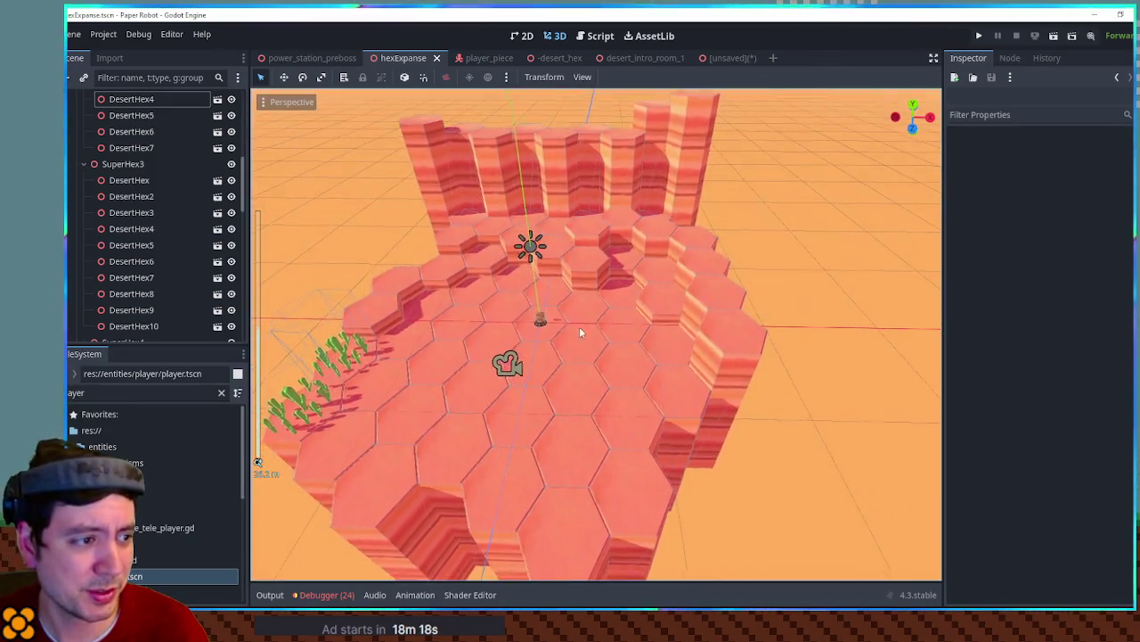
scroll(588, 314, "up", 3)
scroll(590, 316, "up", 3)
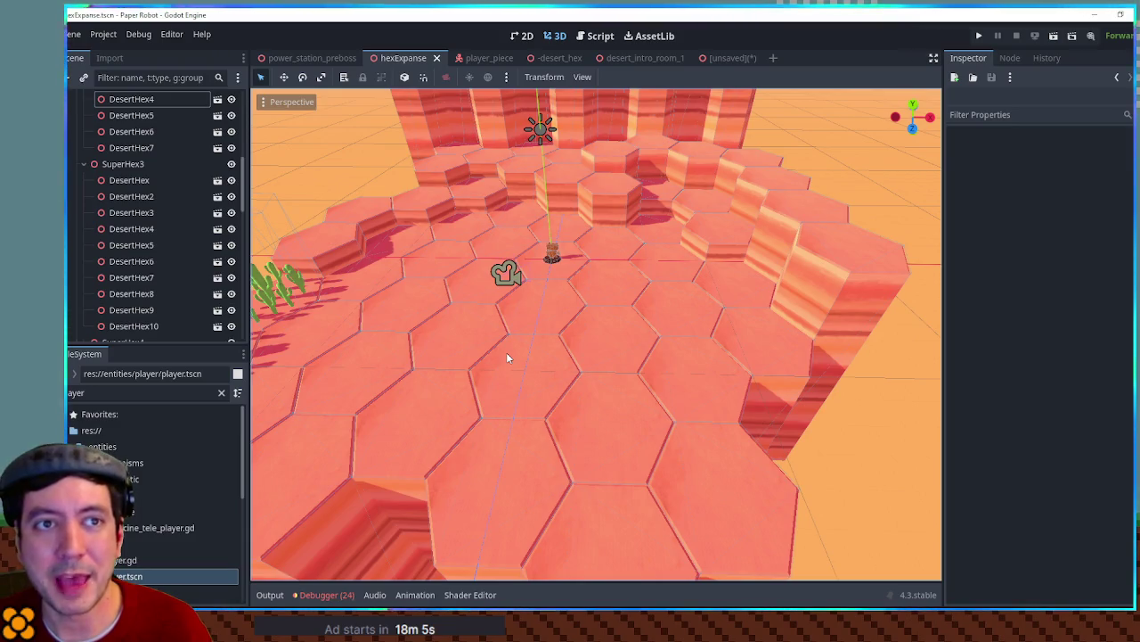
scroll(506, 352, "down", 3)
scroll(507, 349, "up", 2)
scroll(507, 349, "down", 1)
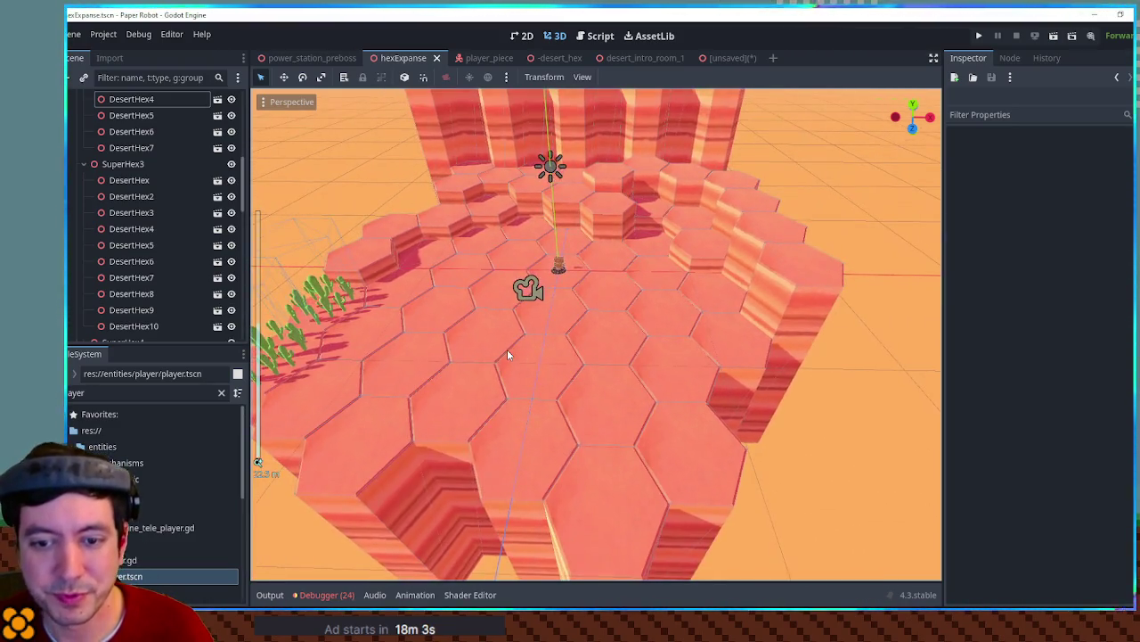
scroll(542, 331, "up", 3)
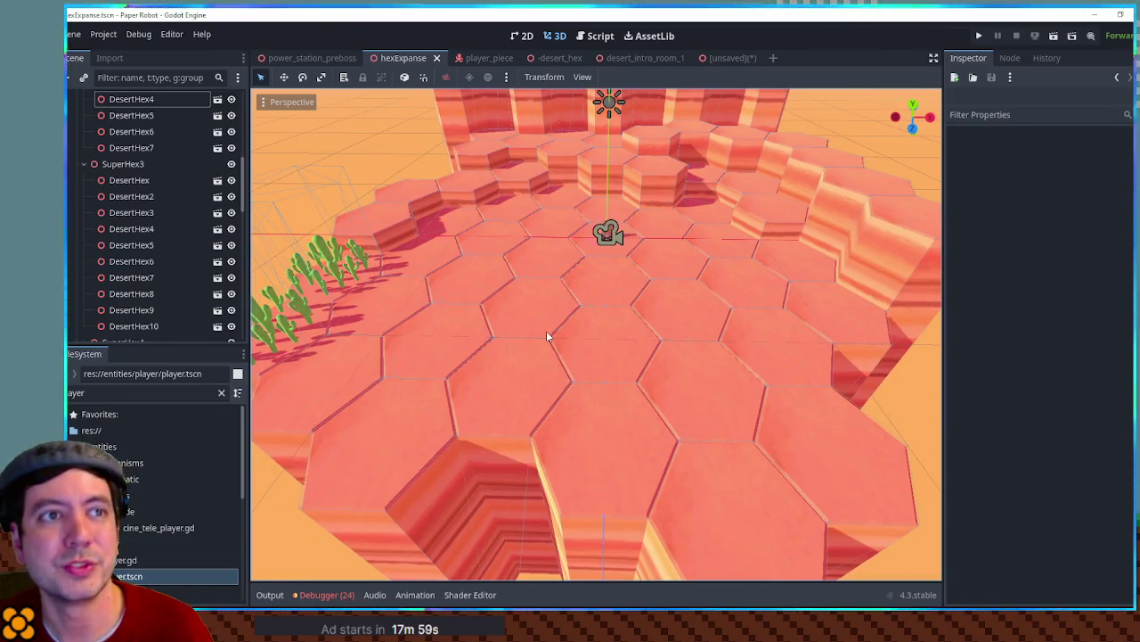
scroll(565, 318, "down", 2)
scroll(561, 317, "up", 3)
scroll(564, 324, "down", 3)
scroll(562, 322, "up", 2)
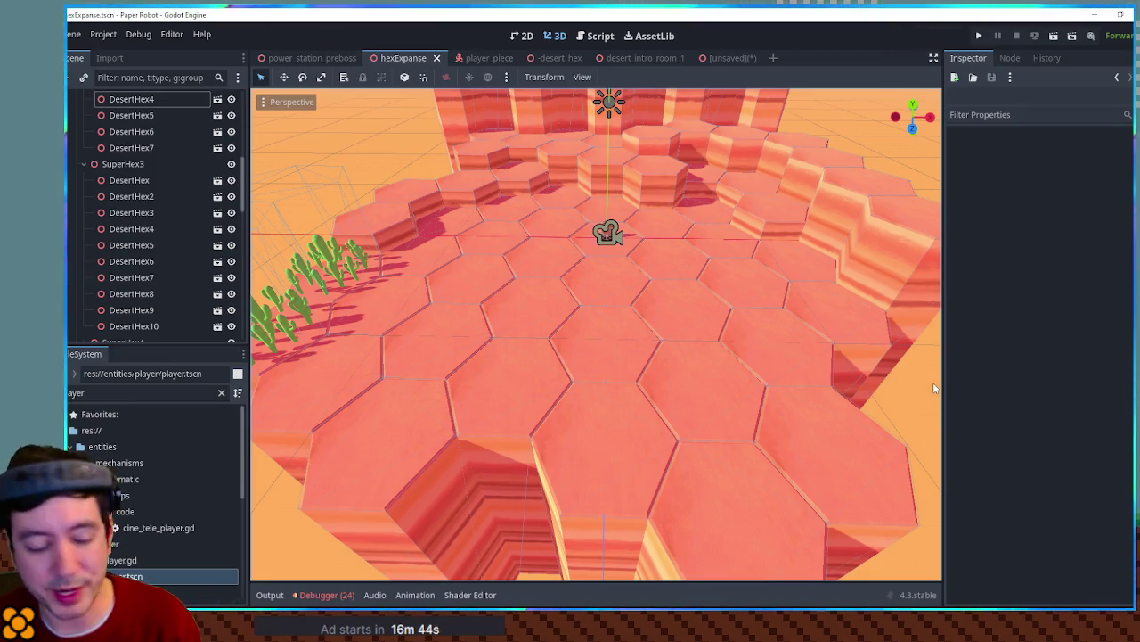
mouse_move(889, 354)
left_mouse_down()
mouse_move(675, 309)
mouse_move(640, 289)
left_mouse_up()
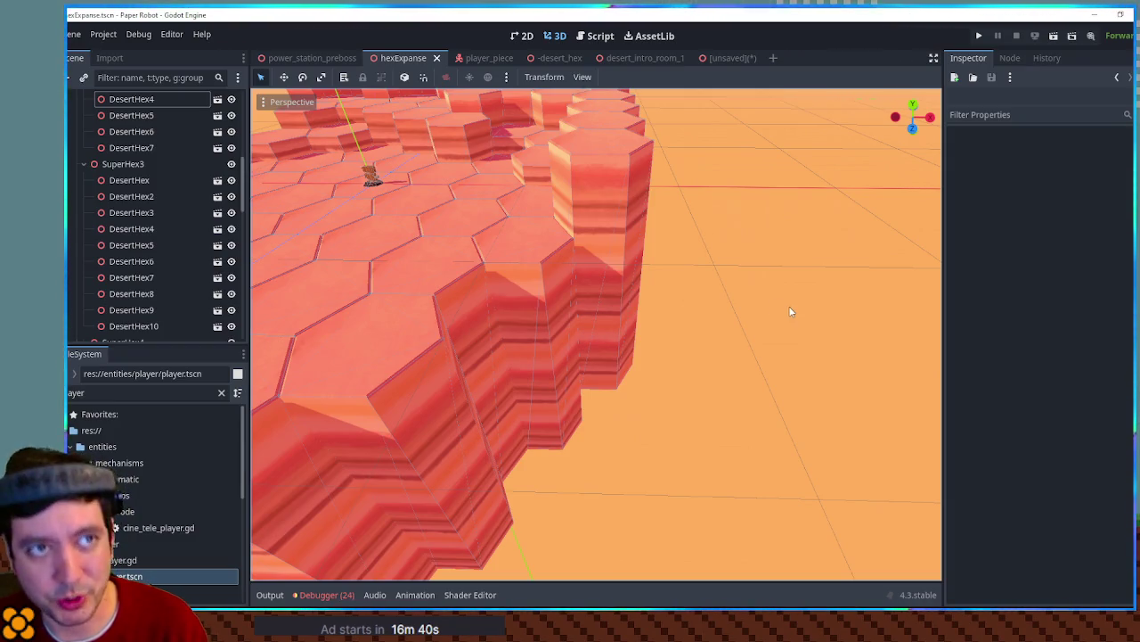
mouse_move(789, 309)
left_mouse_down()
mouse_move(871, 274)
mouse_move(767, 267)
left_mouse_up()
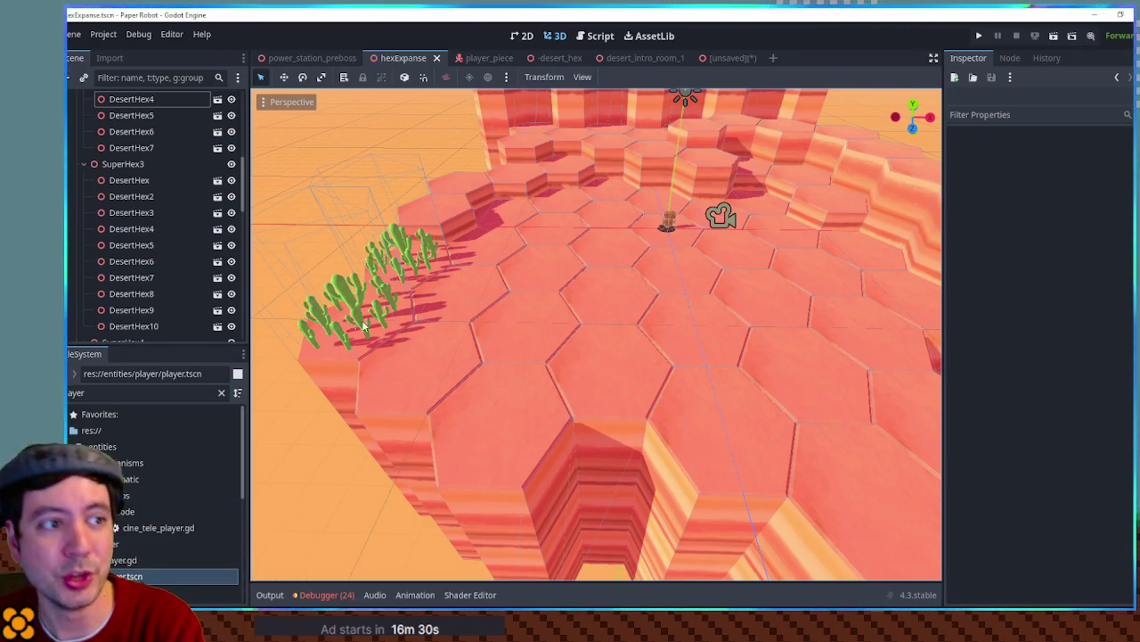
left_click_drag(784, 211, 662, 190)
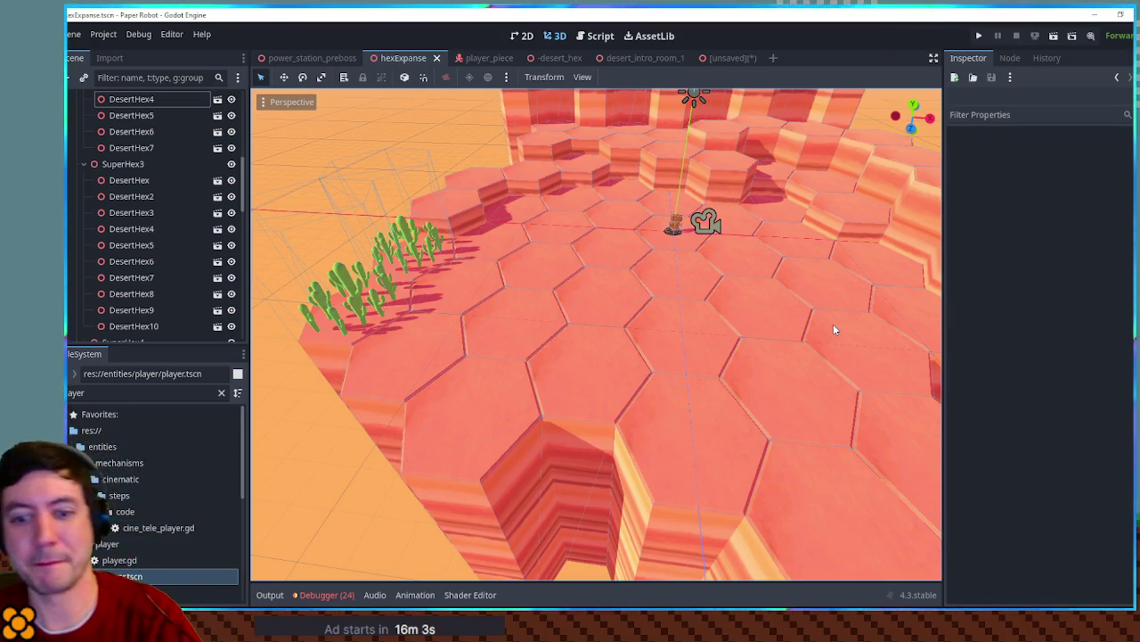
scroll(712, 362, "down", 10)
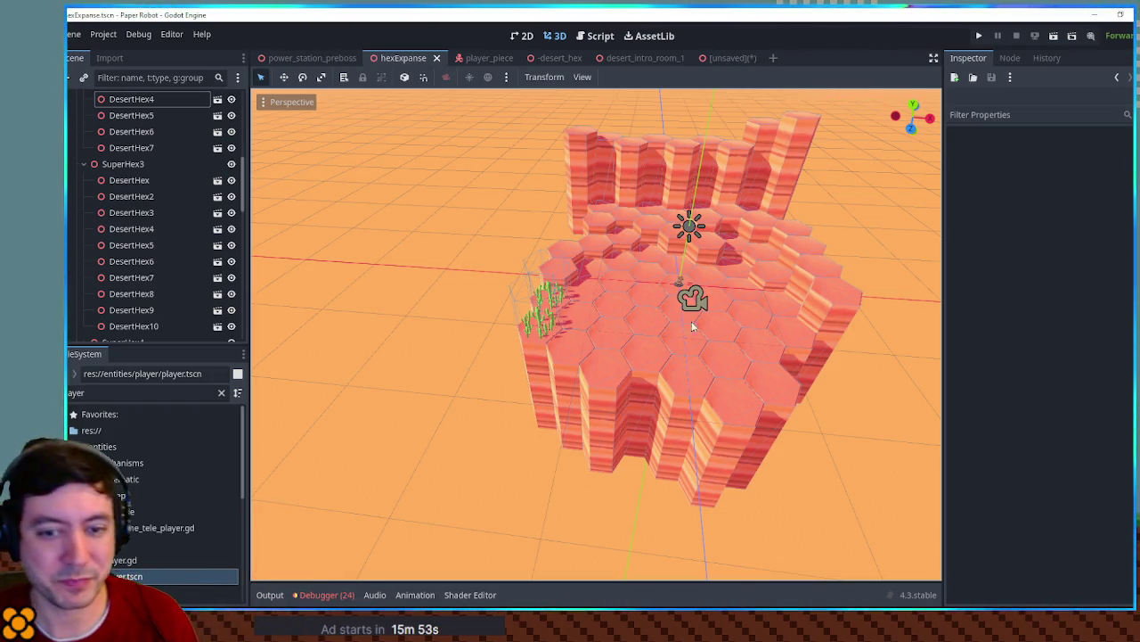
left_click_drag(910, 347, 862, 354)
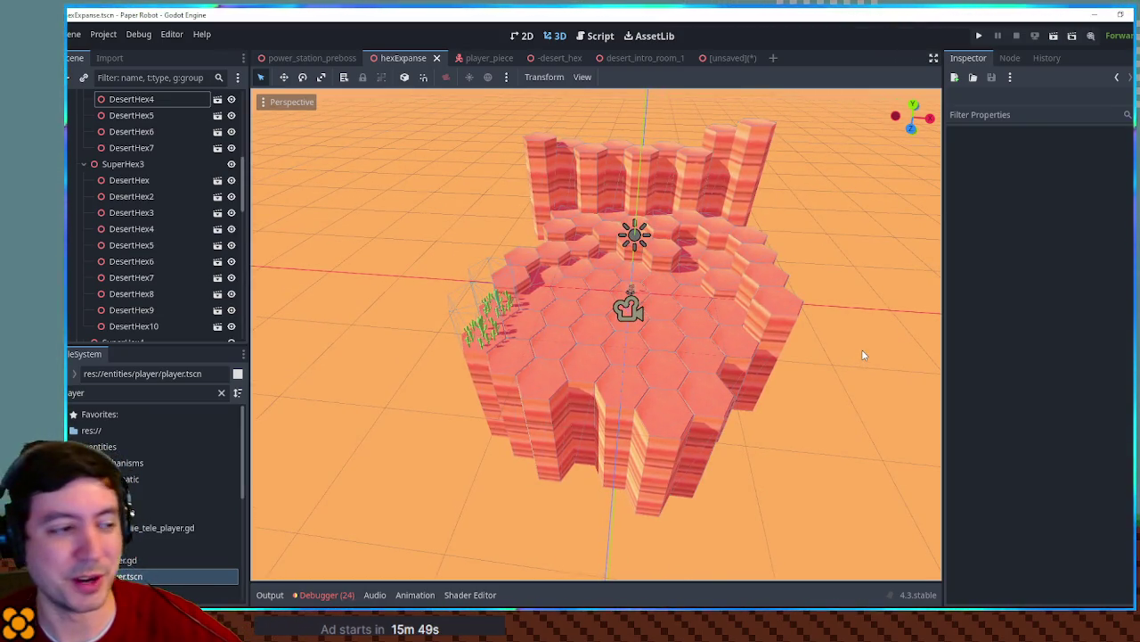
scroll(797, 359, "up", 5)
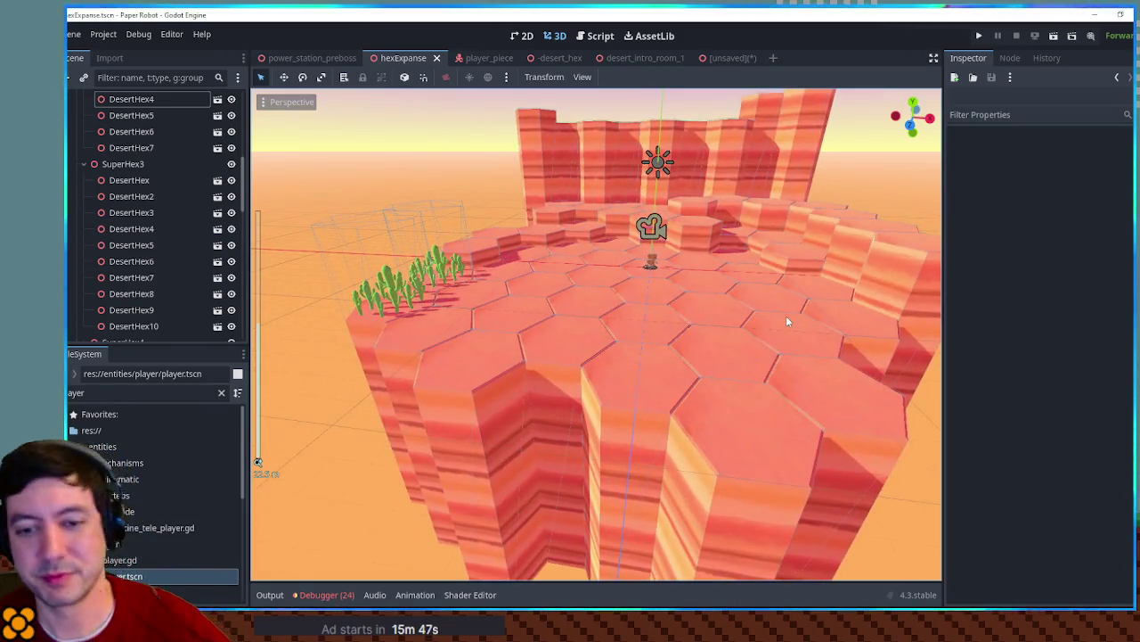
mouse_move(792, 315)
left_mouse_down()
mouse_move(799, 303)
mouse_move(704, 310)
left_mouse_up()
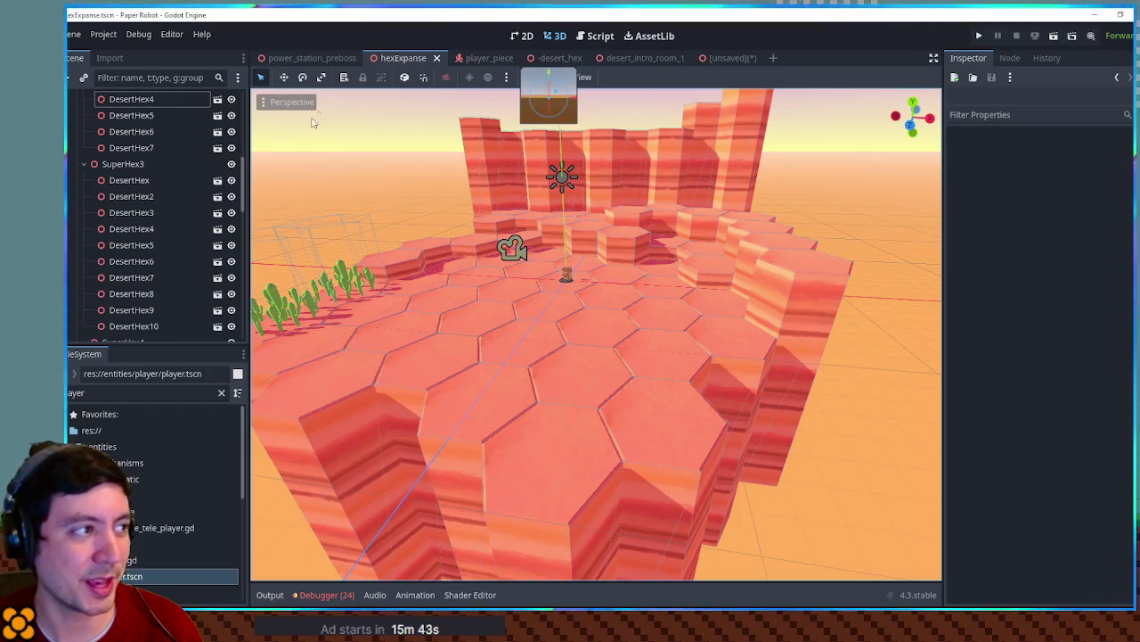
left_click(312, 57)
Save, run the game, walk the robot right and left, trigger the companion's rod, then stop the game
key("ctrl+s")
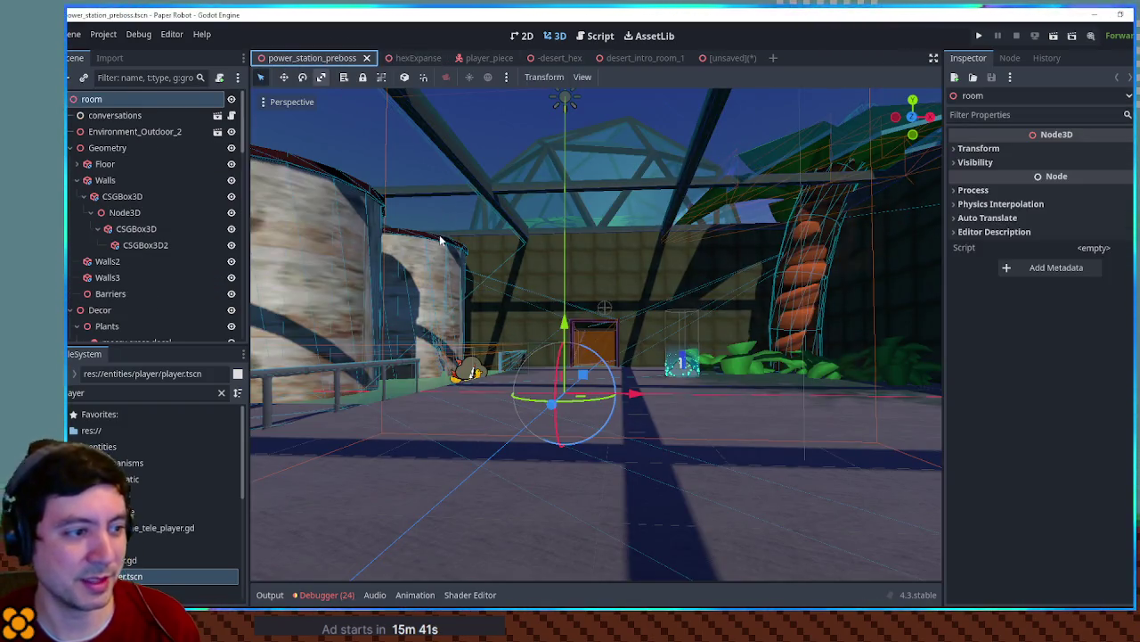
key("F6")
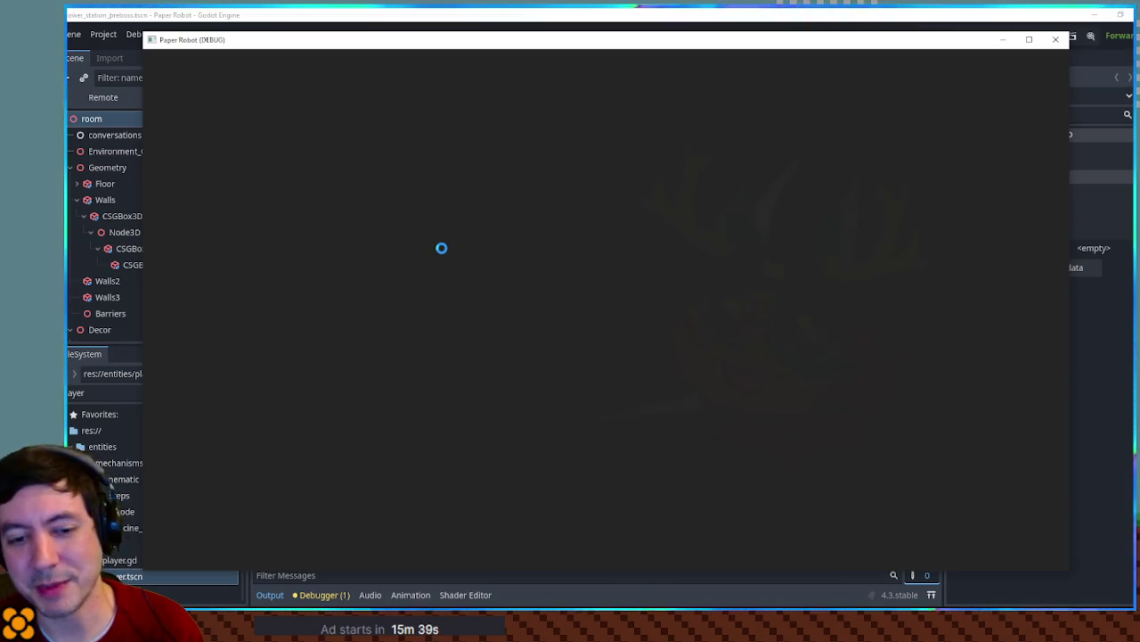
key("Right")
key("Left")
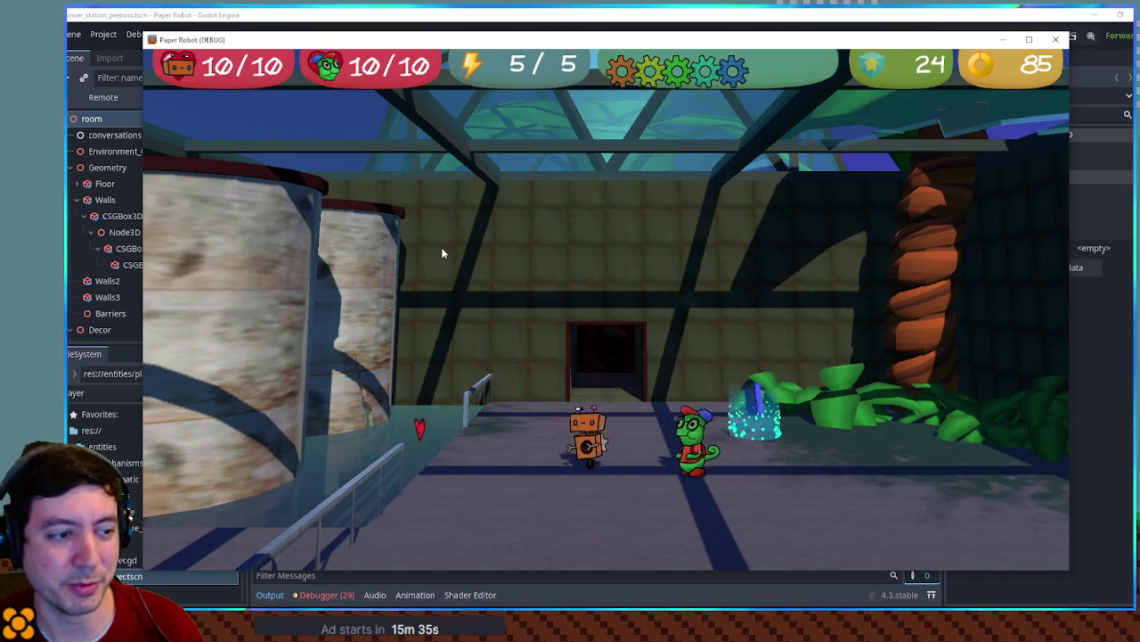
key("Left")
key("Right")
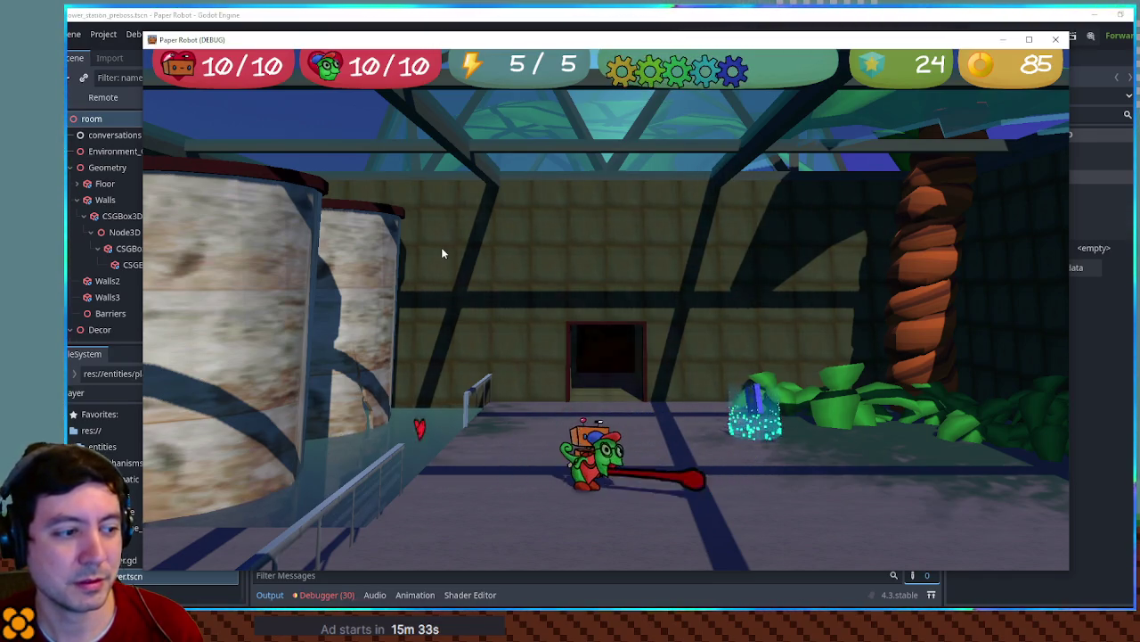
key("x")
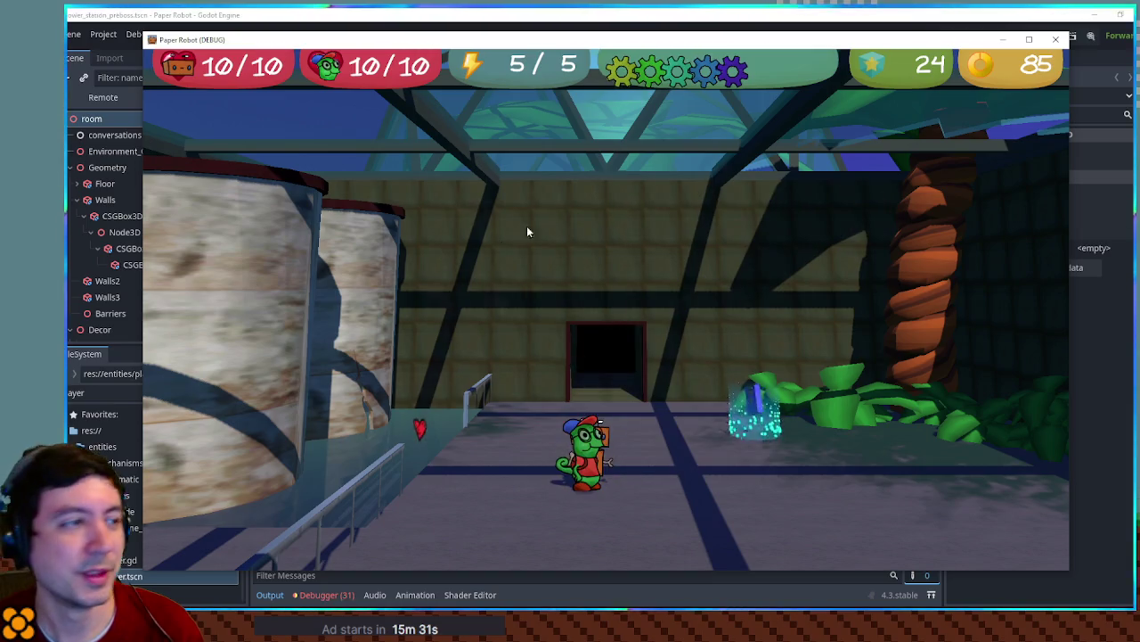
key("F8")
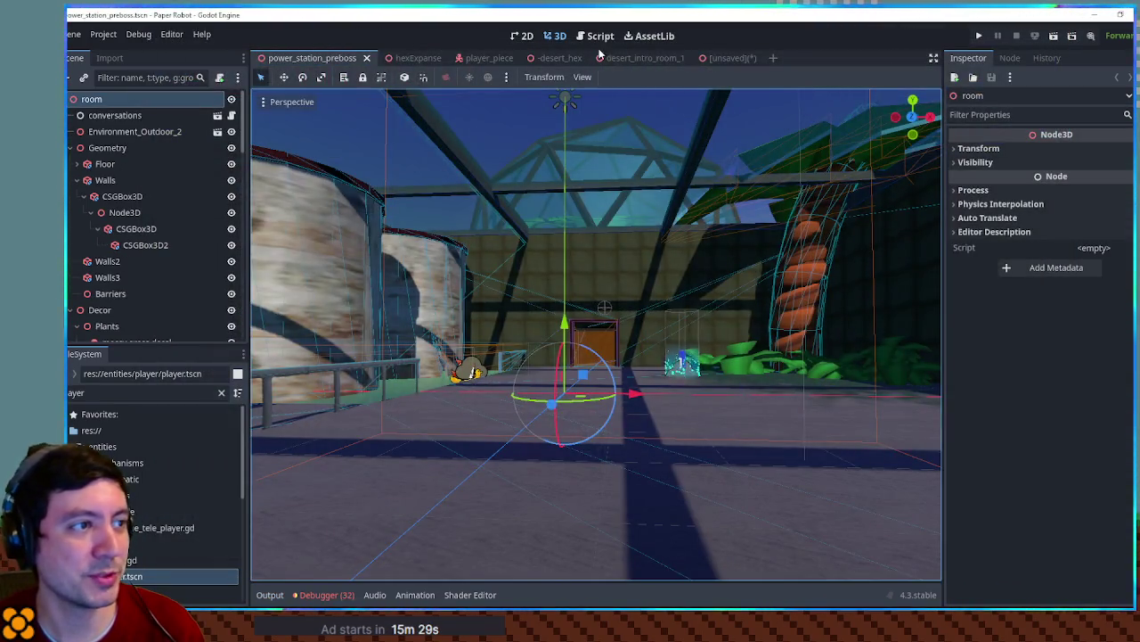
left_click(407, 58)
mouse_move(687, 325)
left_mouse_down()
mouse_move(623, 300)
mouse_move(746, 400)
mouse_move(734, 426)
mouse_move(708, 379)
mouse_move(711, 318)
mouse_move(665, 323)
mouse_move(714, 406)
mouse_move(627, 345)
mouse_move(701, 367)
mouse_move(546, 428)
mouse_move(684, 427)
mouse_move(690, 294)
mouse_move(705, 343)
mouse_move(779, 291)
mouse_move(500, 417)
mouse_move(522, 422)
mouse_move(911, 266)
left_mouse_up()
scroll(457, 417, "up", 3)
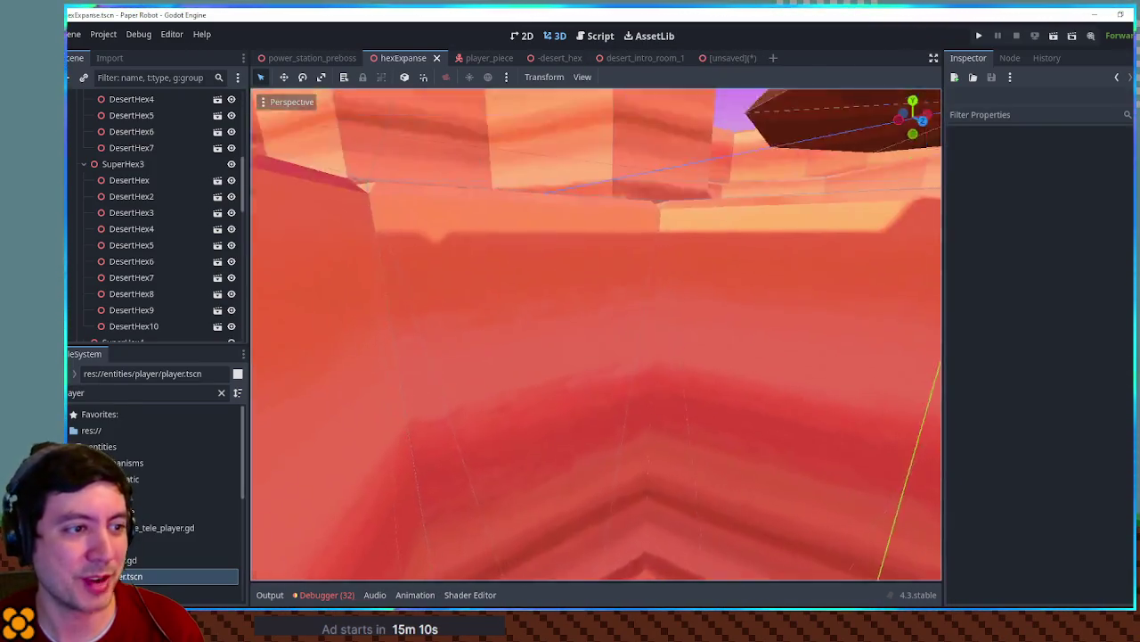
left_click_drag(678, 268, 469, 216)
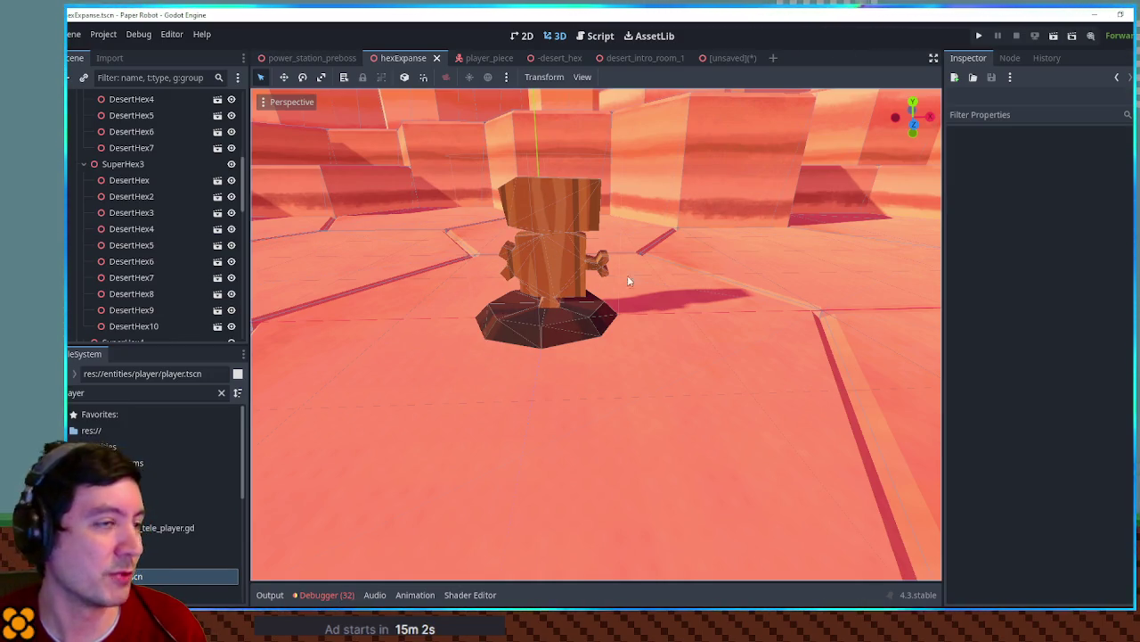
scroll(628, 280, "down", 10)
scroll(631, 284, "up", 10)
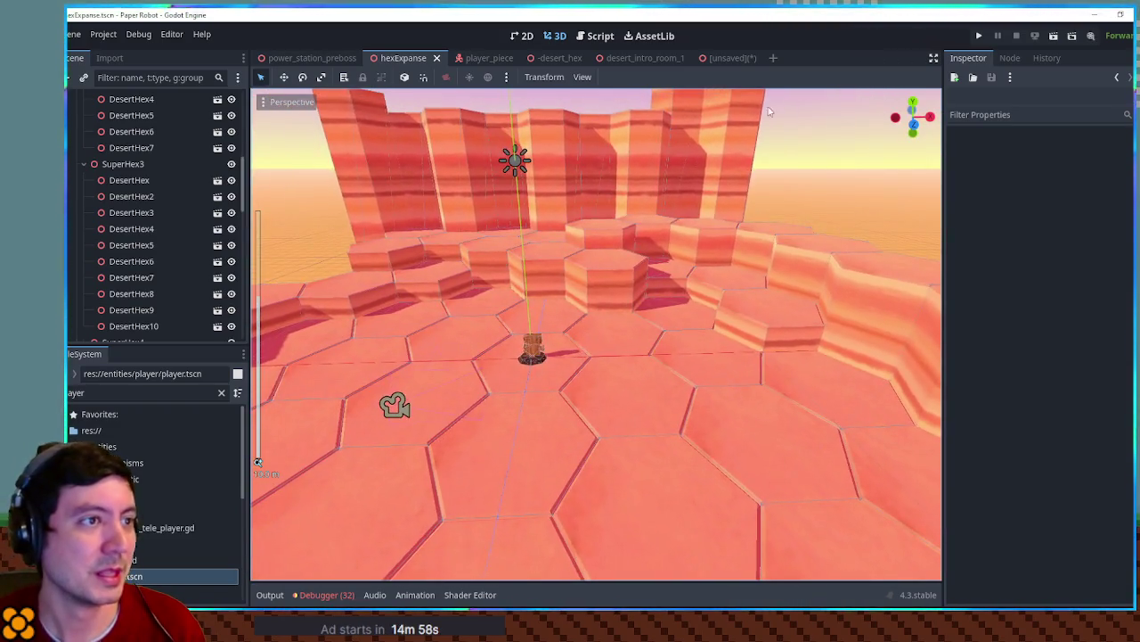
left_click(640, 57)
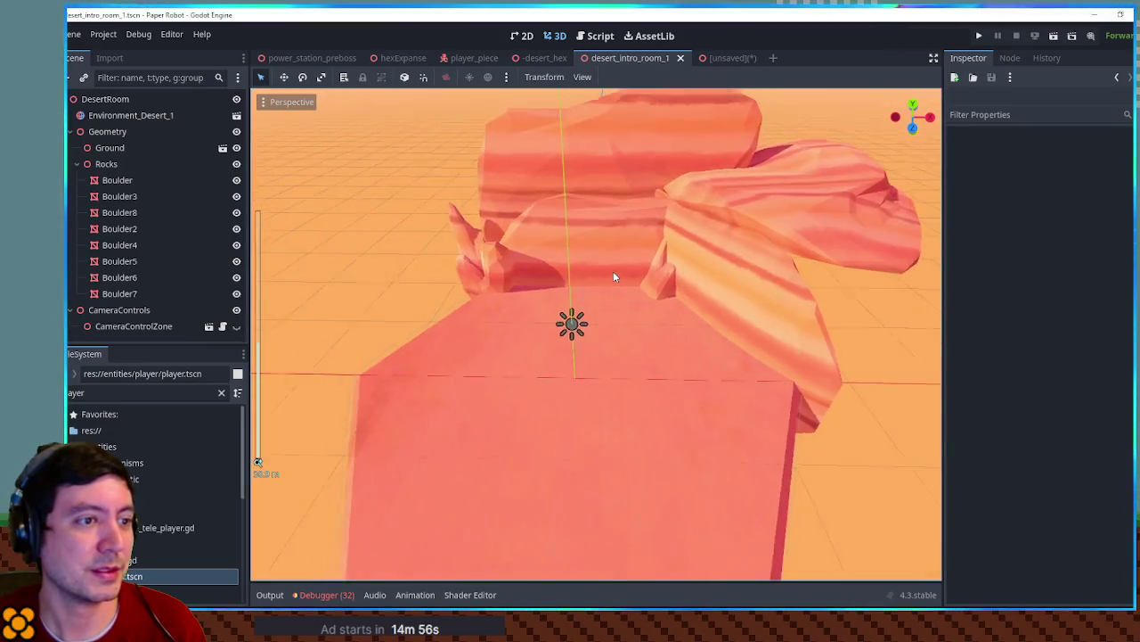
scroll(613, 271, "up", 3)
left_click(404, 58)
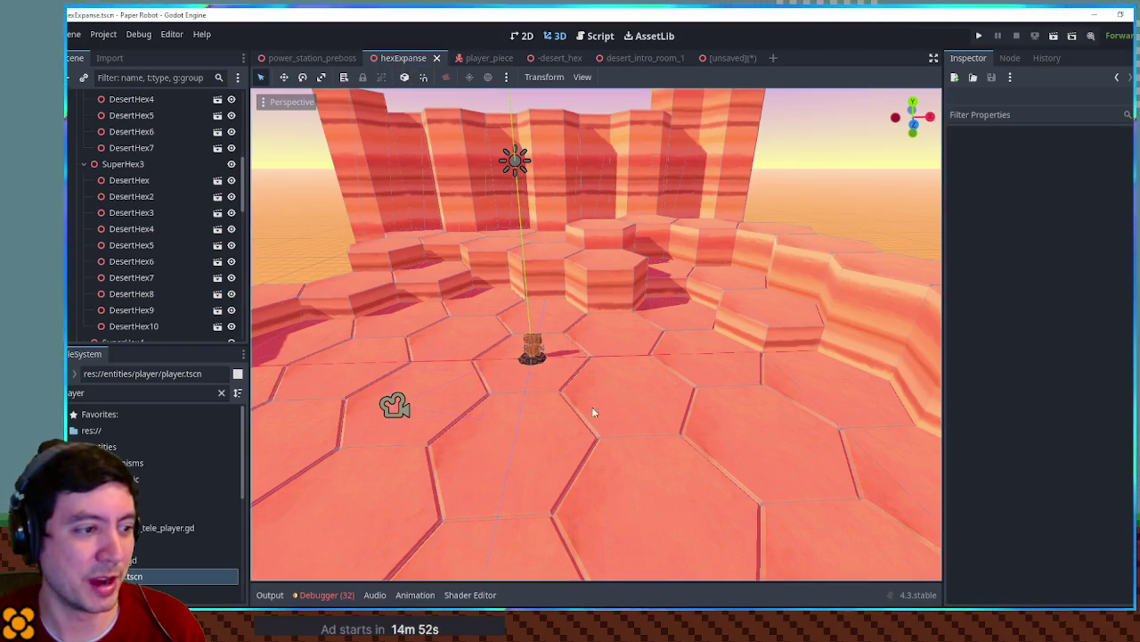
scroll(591, 407, "down", 5)
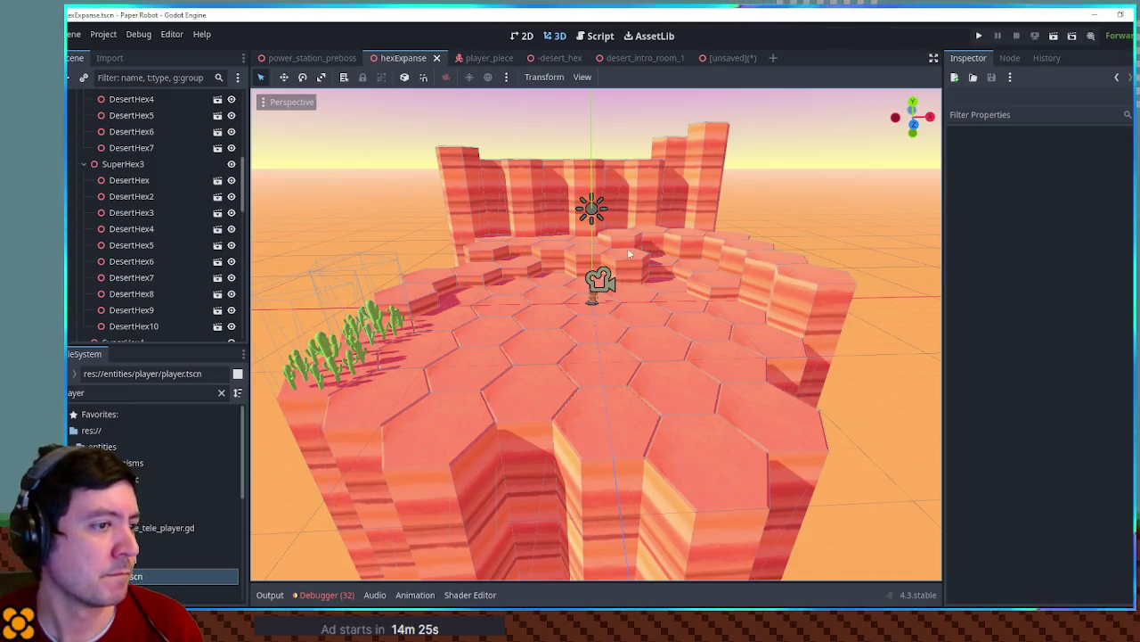
mouse_move(817, 279)
left_mouse_down()
mouse_move(796, 273)
mouse_move(756, 297)
left_mouse_up()
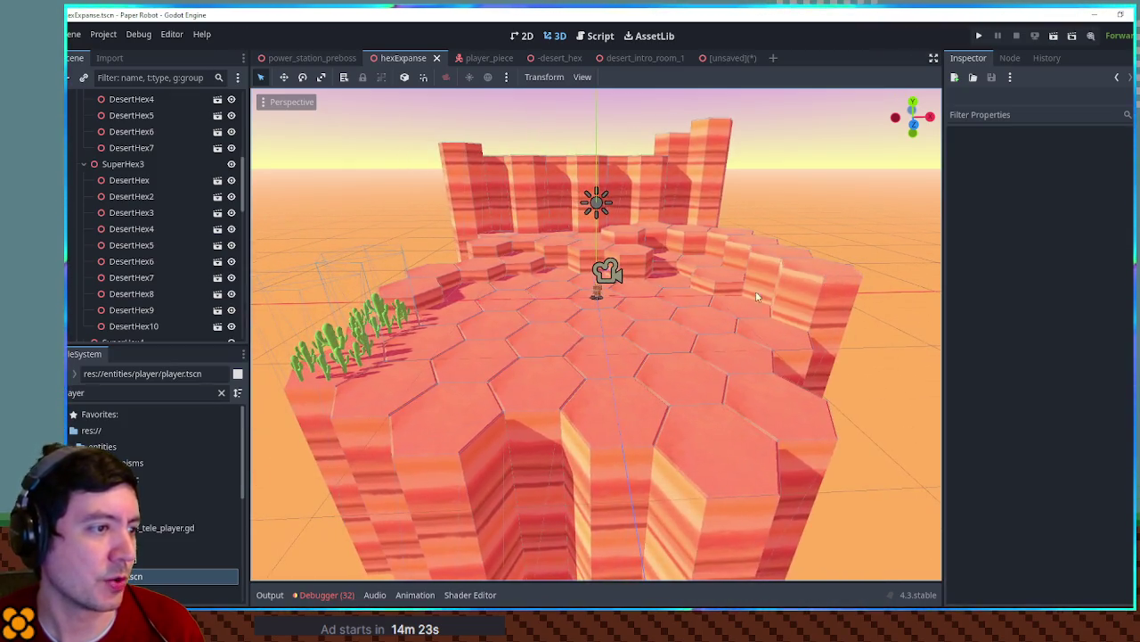
scroll(597, 356, "up", 5)
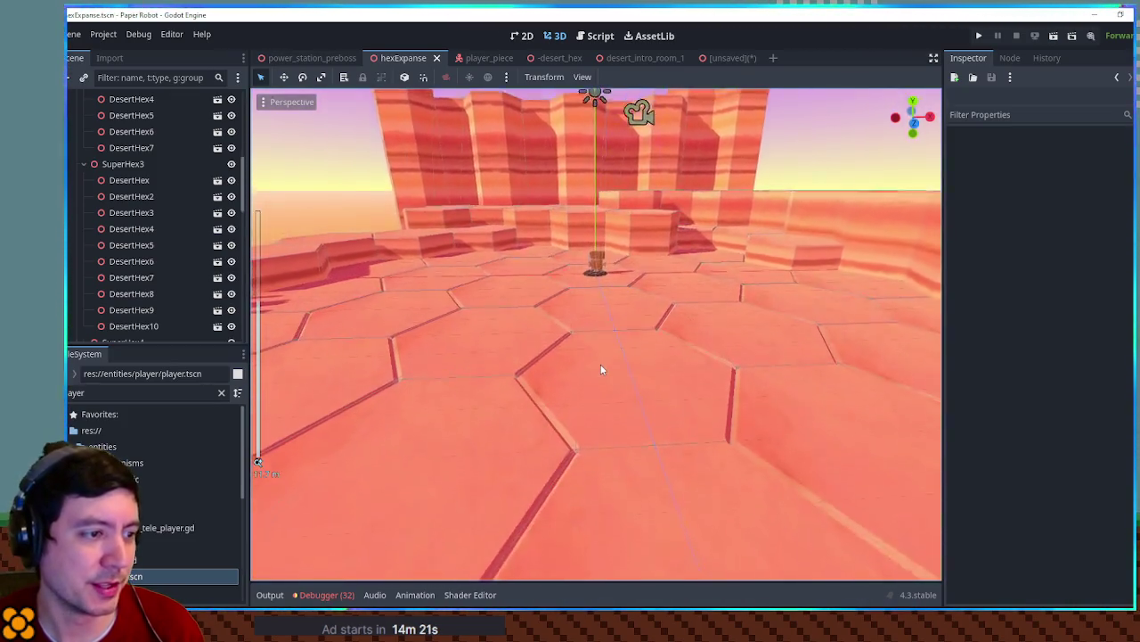
scroll(600, 366, "down", 3)
scroll(600, 366, "up", 3)
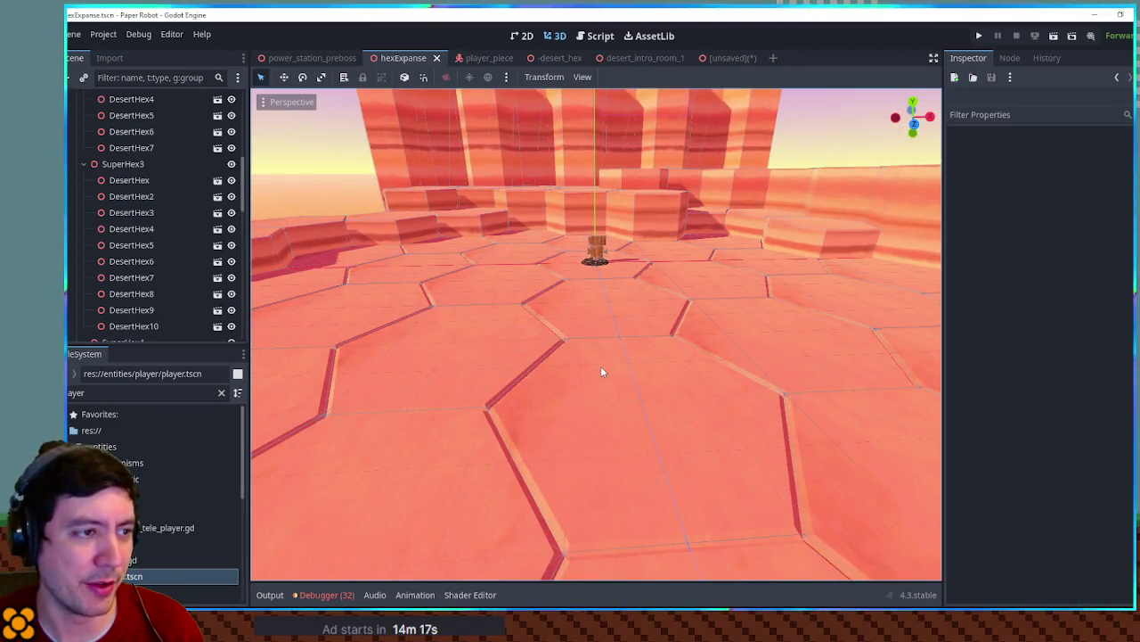
scroll(599, 366, "down", 3)
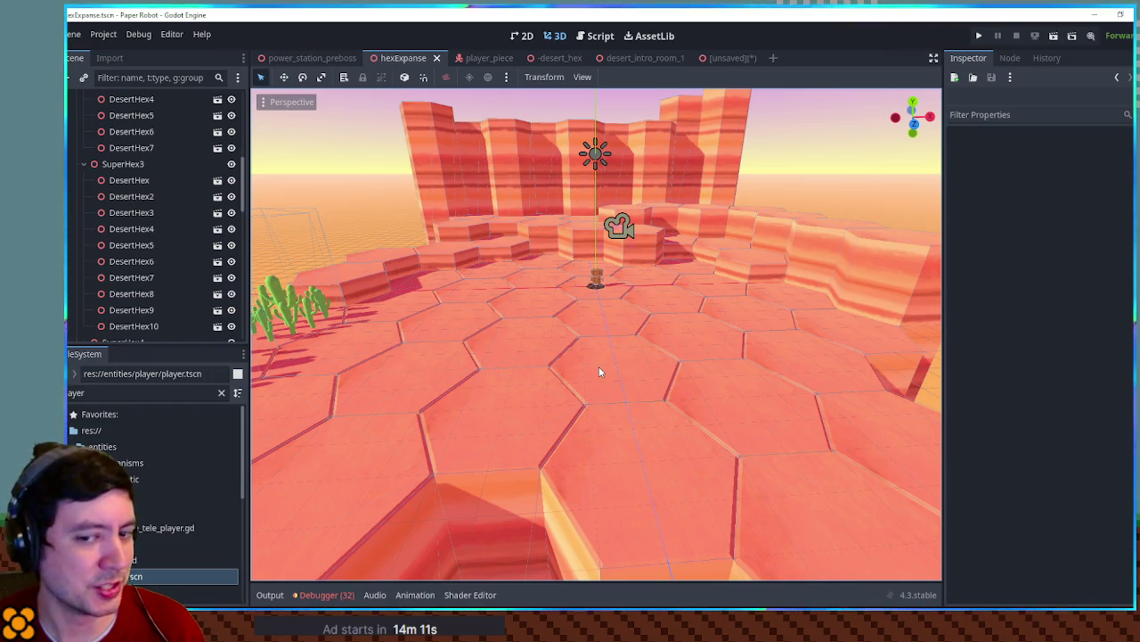
scroll(527, 381, "up", 2)
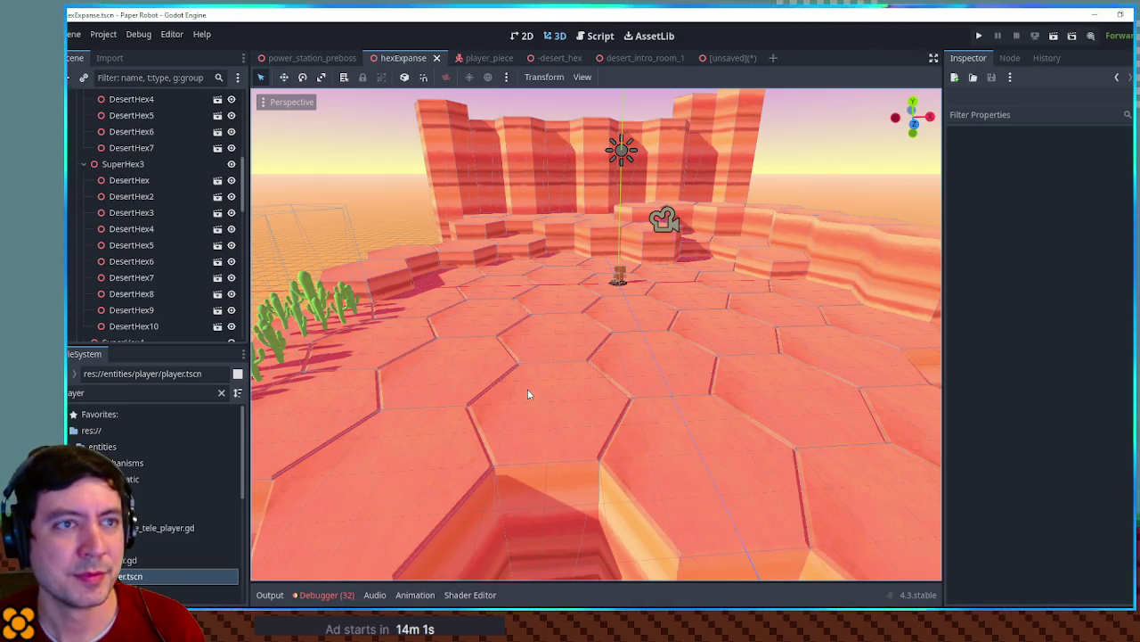
Switch to desert_intro_room_1 and orbit to a low horizon view of the pillar and boulders
left_click(644, 58)
mouse_move(638, 314)
left_mouse_down()
mouse_move(586, 212)
mouse_move(611, 226)
mouse_move(609, 193)
mouse_move(611, 211)
mouse_move(739, 249)
mouse_move(858, 237)
mouse_move(702, 238)
mouse_move(580, 187)
mouse_move(505, 187)
mouse_move(638, 255)
mouse_move(612, 224)
mouse_move(627, 323)
mouse_move(615, 255)
left_mouse_up()
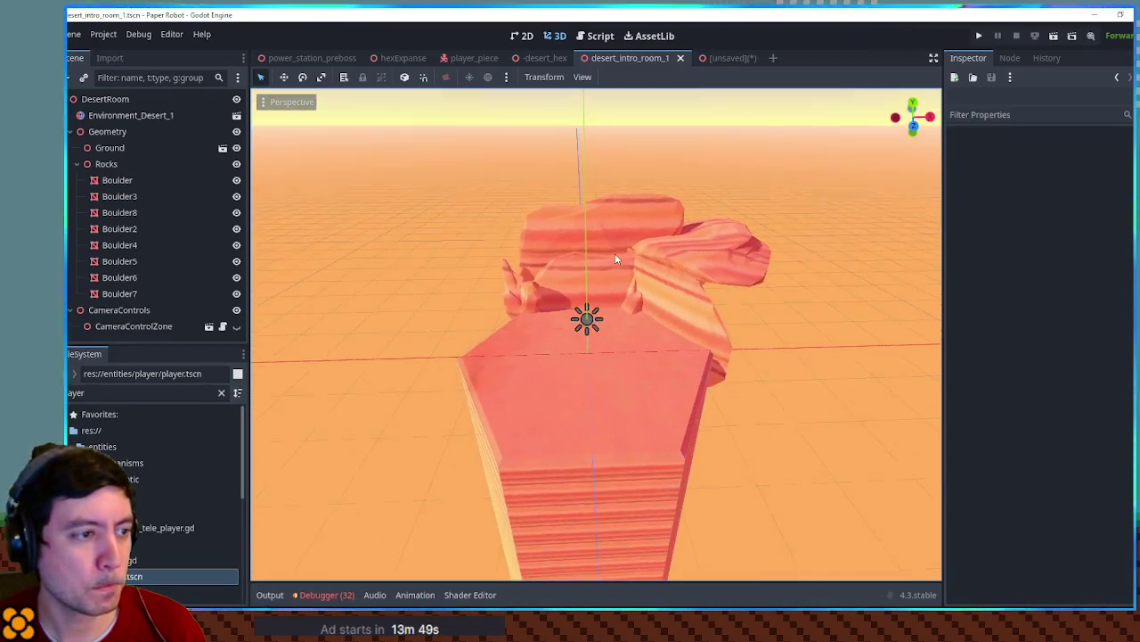
scroll(624, 320, "up", 3)
scroll(624, 319, "down", 3)
scroll(624, 326, "up", 4)
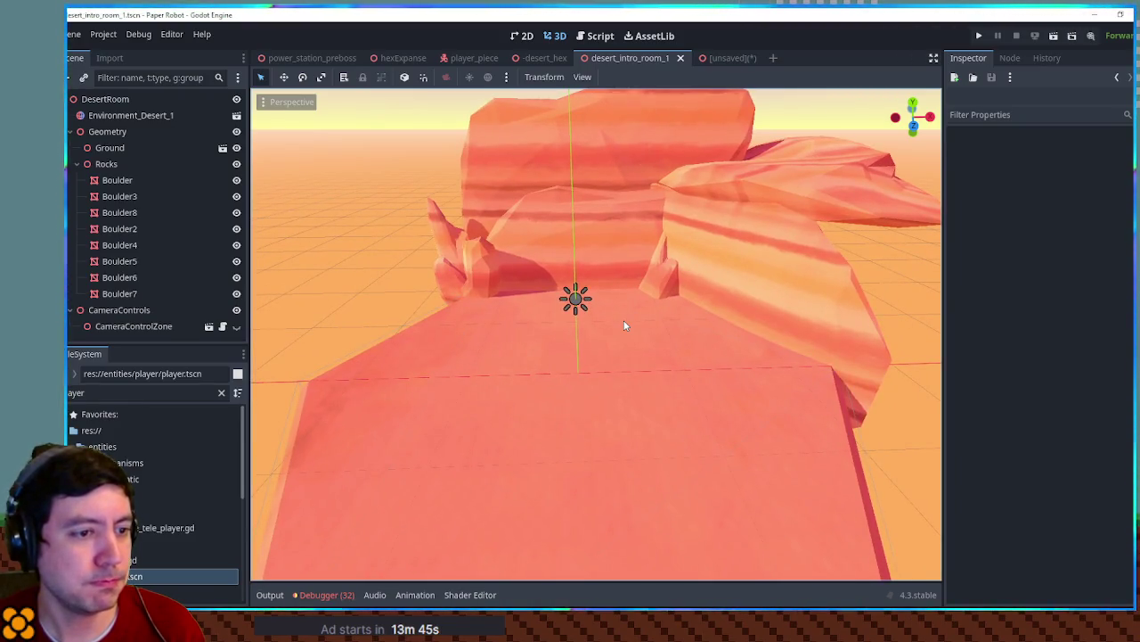
scroll(625, 326, "down", 4)
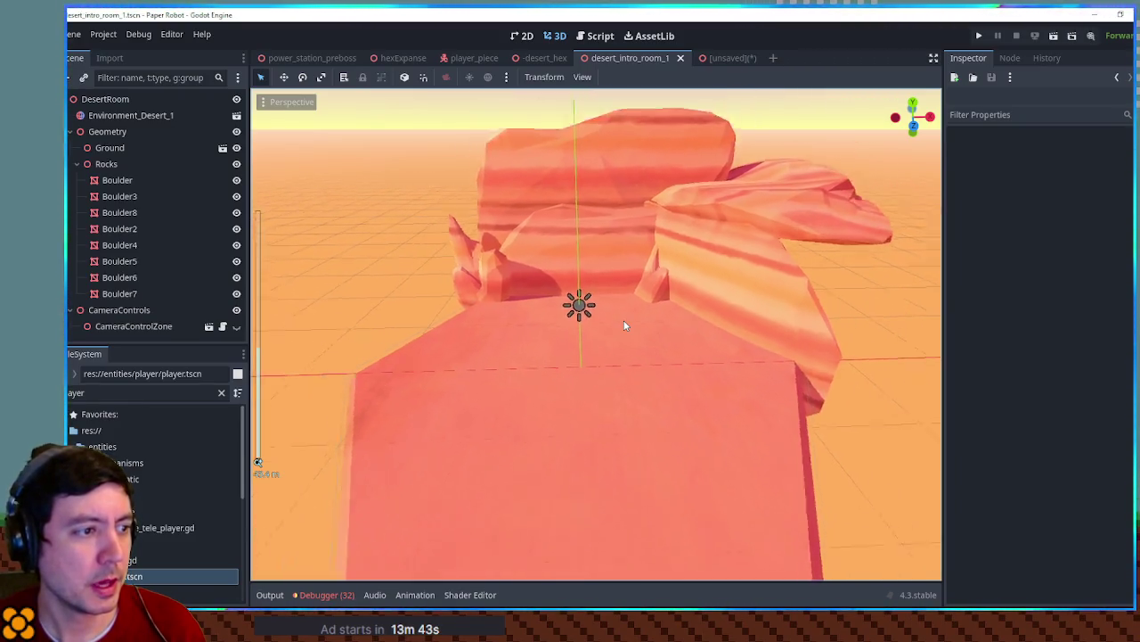
scroll(625, 326, "up", 2)
scroll(625, 326, "down", 2)
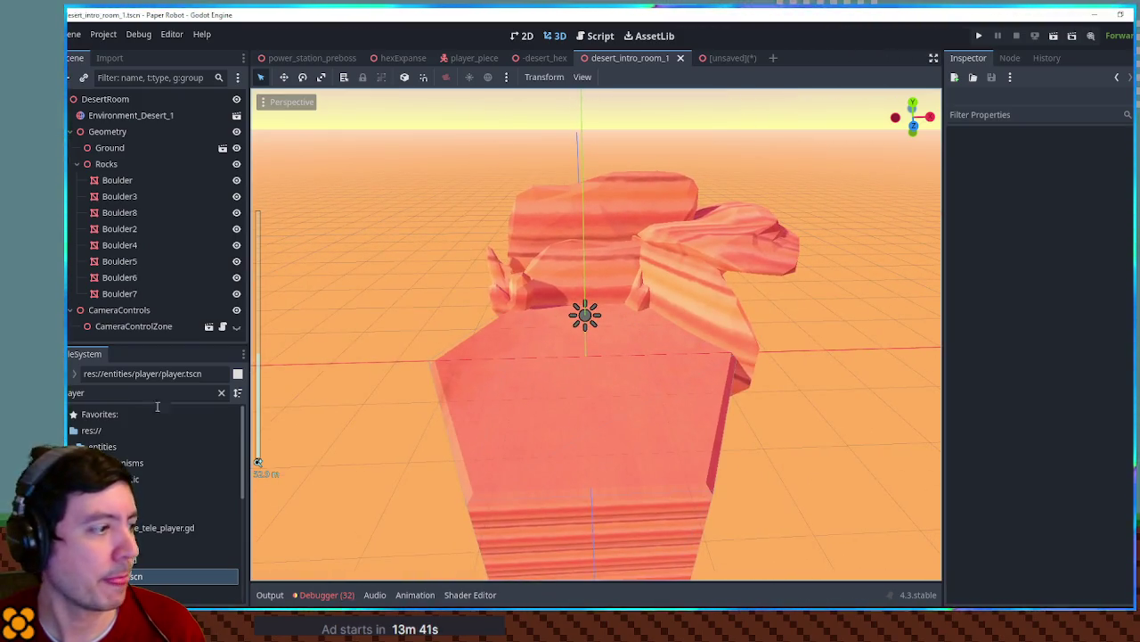
Clear the FileSystem filter and duplicate desert_intro_room_1.tscn with Ctrl+D
left_click(103, 446)
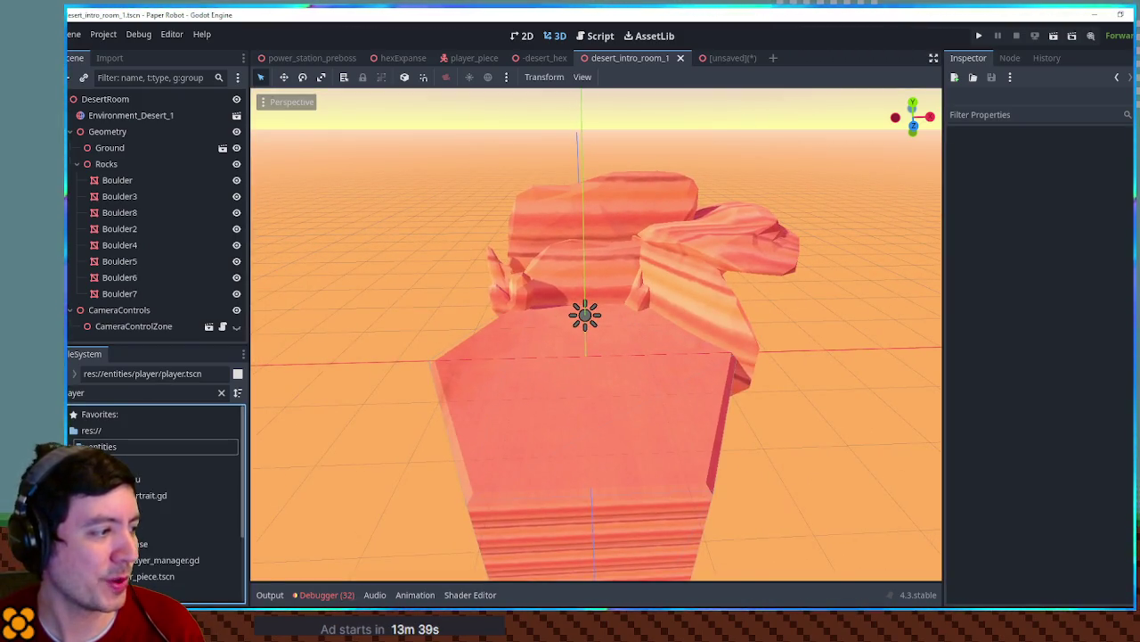
left_click(134, 544)
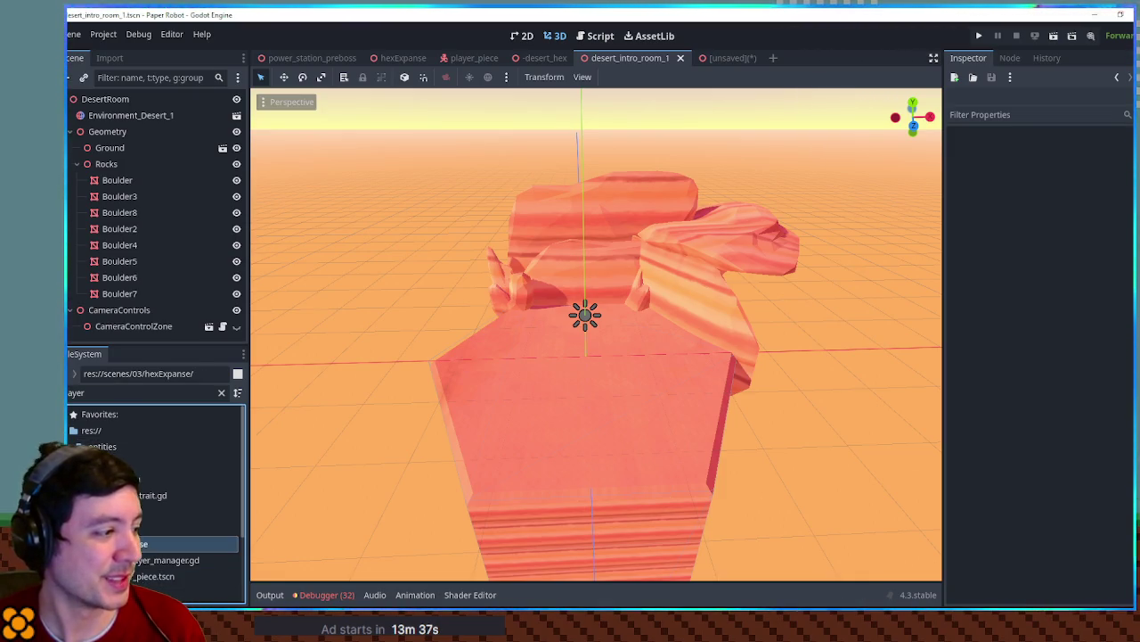
left_click(221, 392)
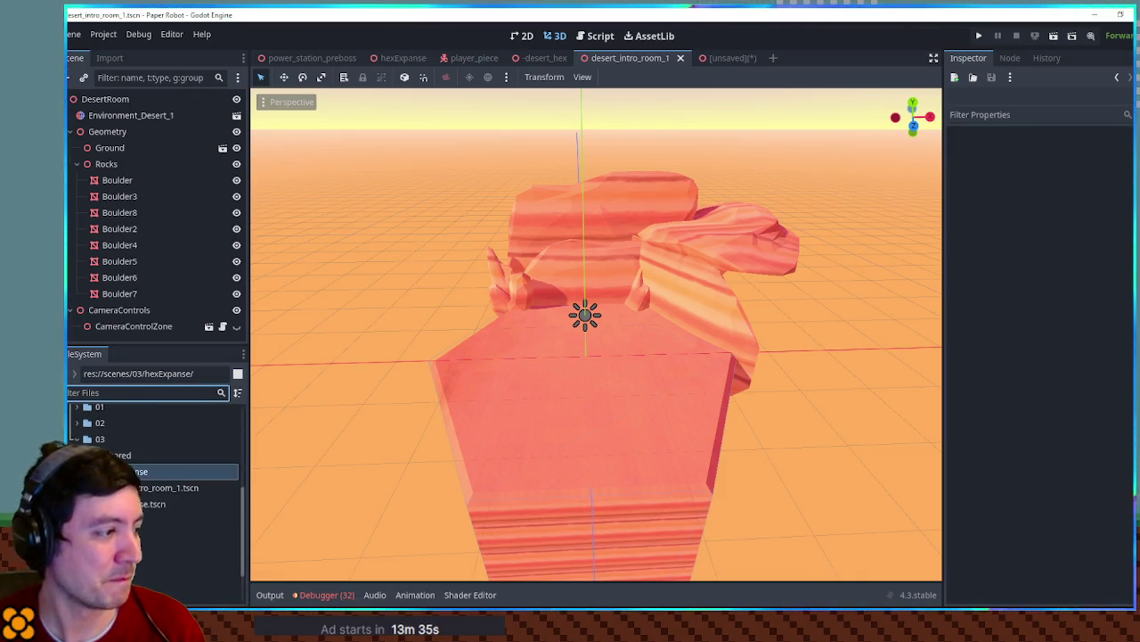
left_click(165, 488)
key("ctrl+d")
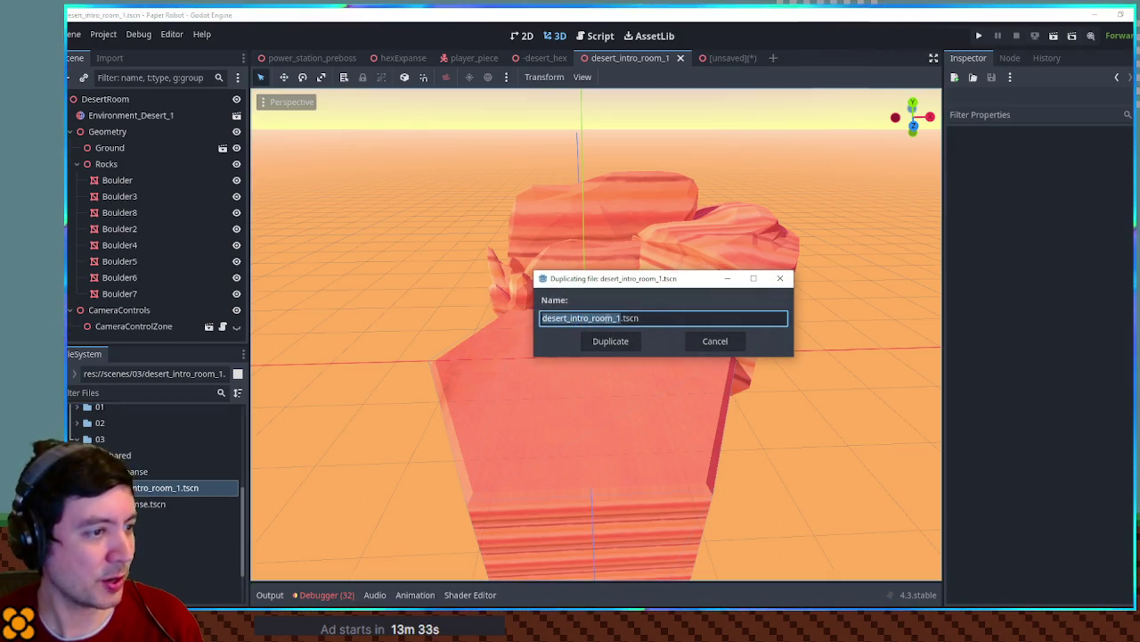
Name the copy desert_intro_shack.tscn, create it, and open it in its own tab
left_click(618, 318)
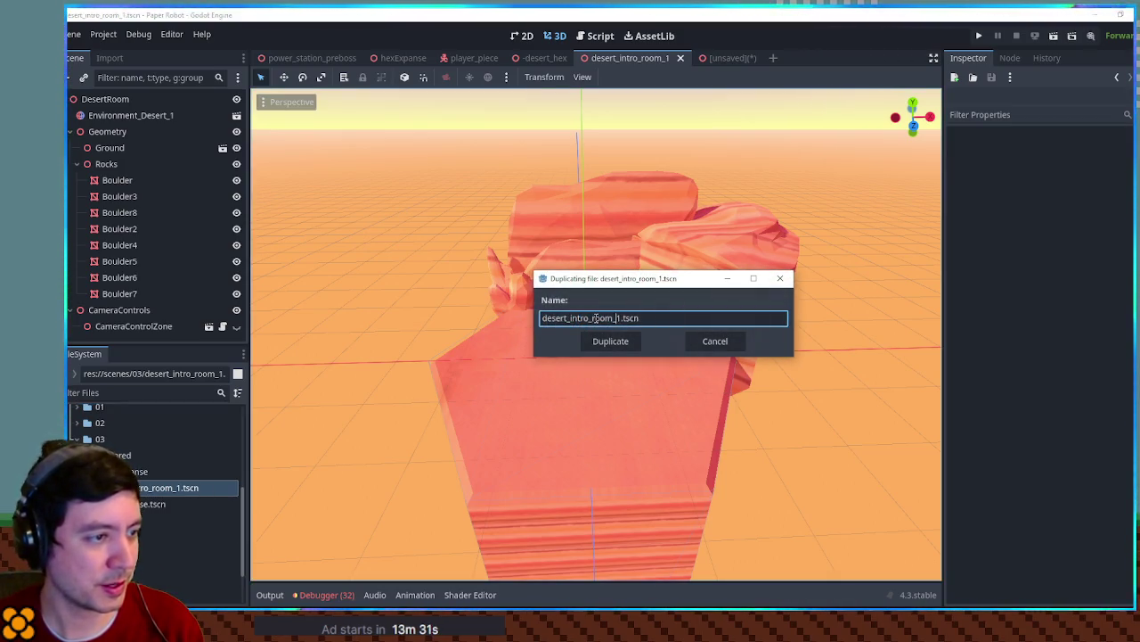
left_click_drag(592, 318, 619, 318)
type("shad")
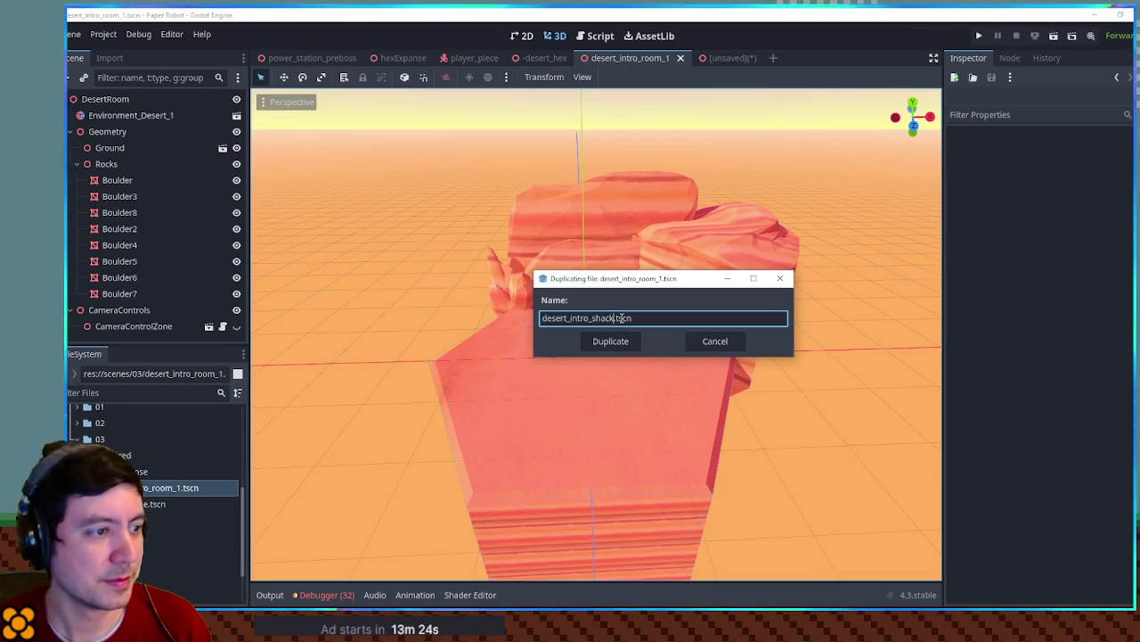
key("Return")
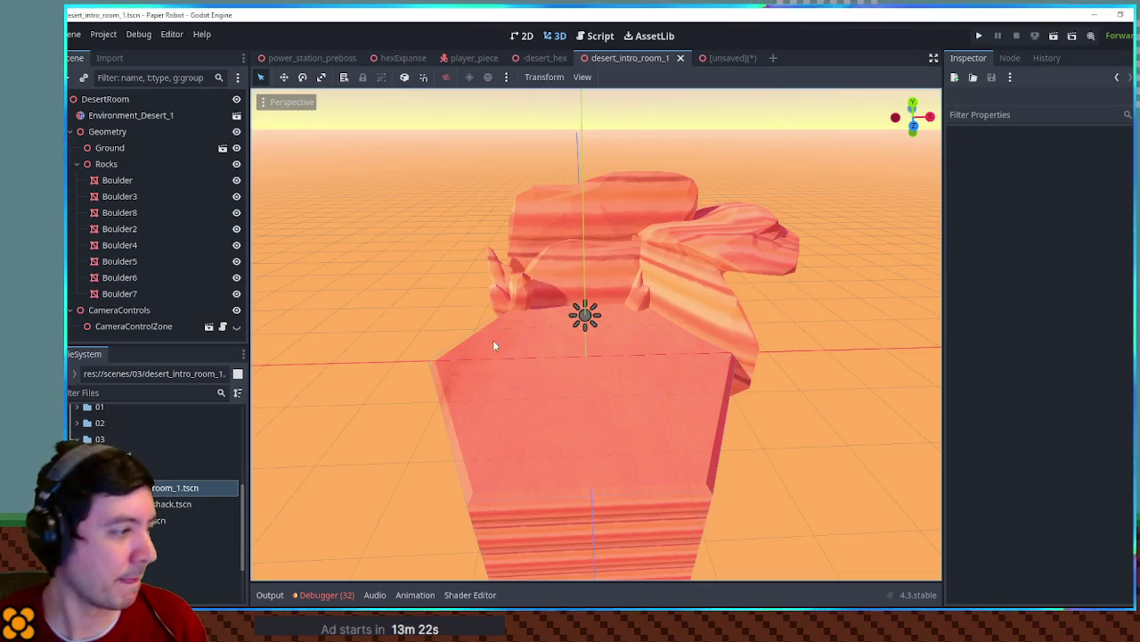
double_click(178, 504)
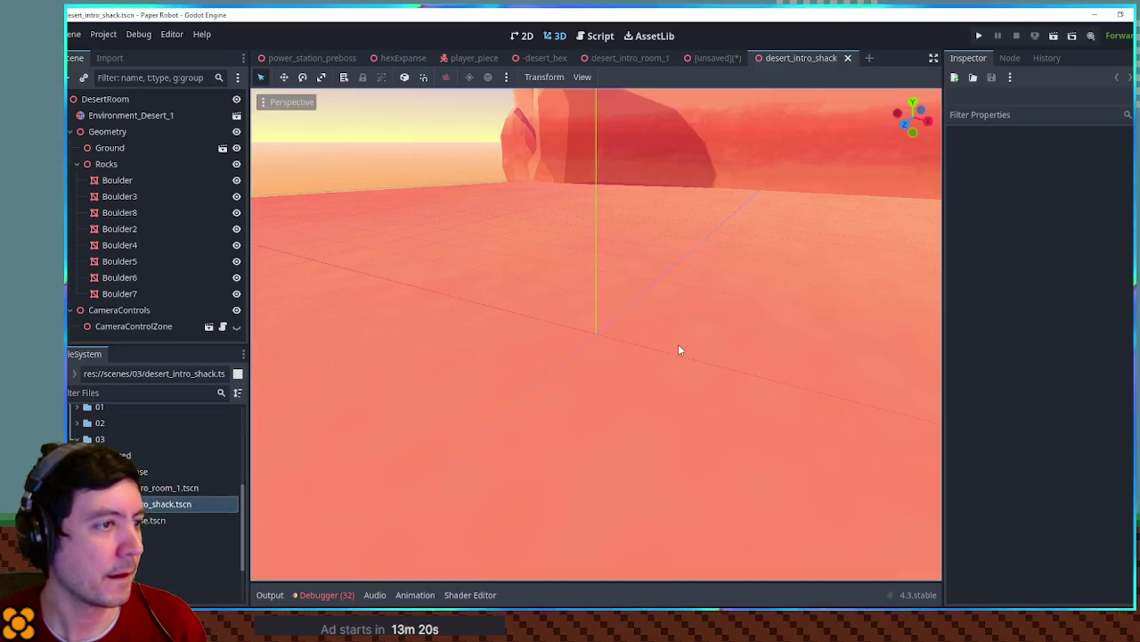
scroll(678, 344, "down", 4)
left_click_drag(669, 331, 562, 216)
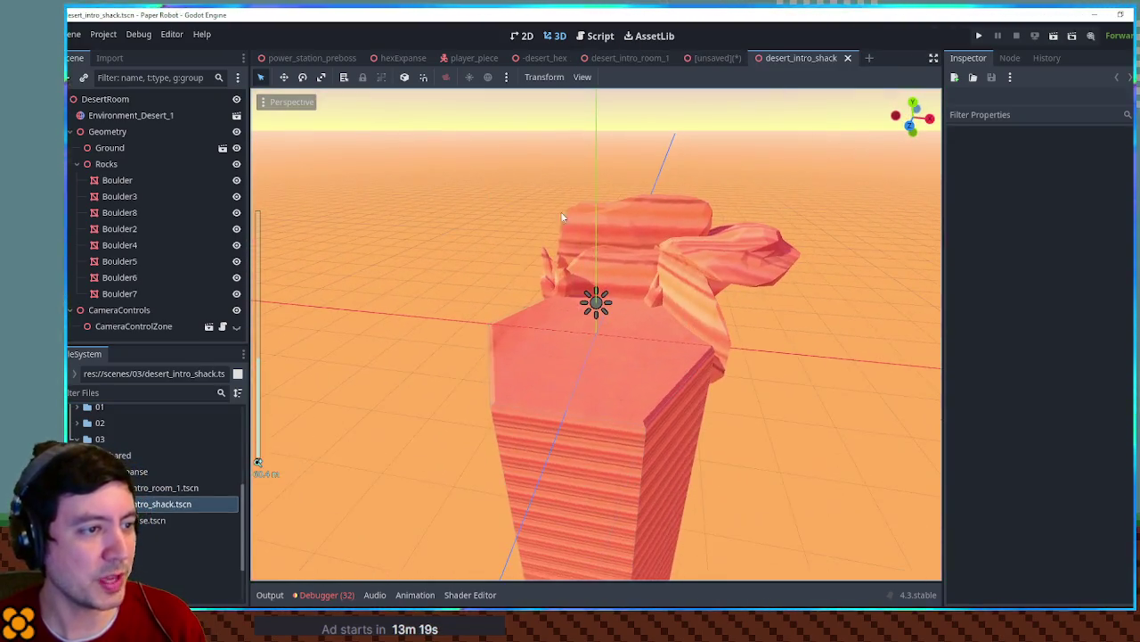
Delete Boulder4 through Boulder7 from the shack scene, leaving four boulders
left_click(780, 259)
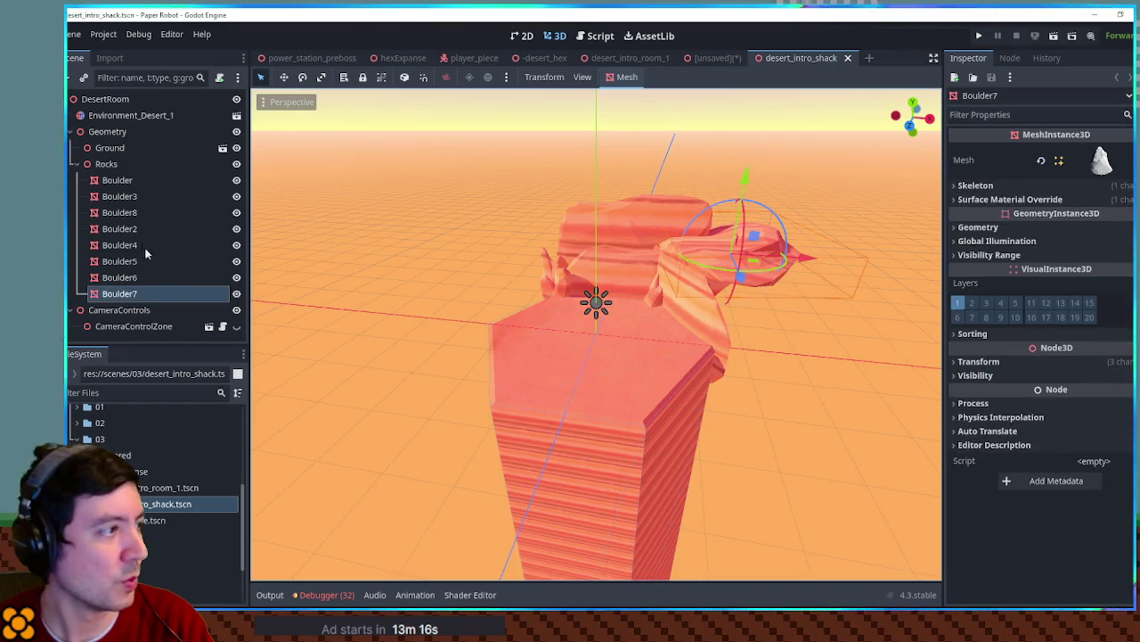
left_click(125, 181, "shift")
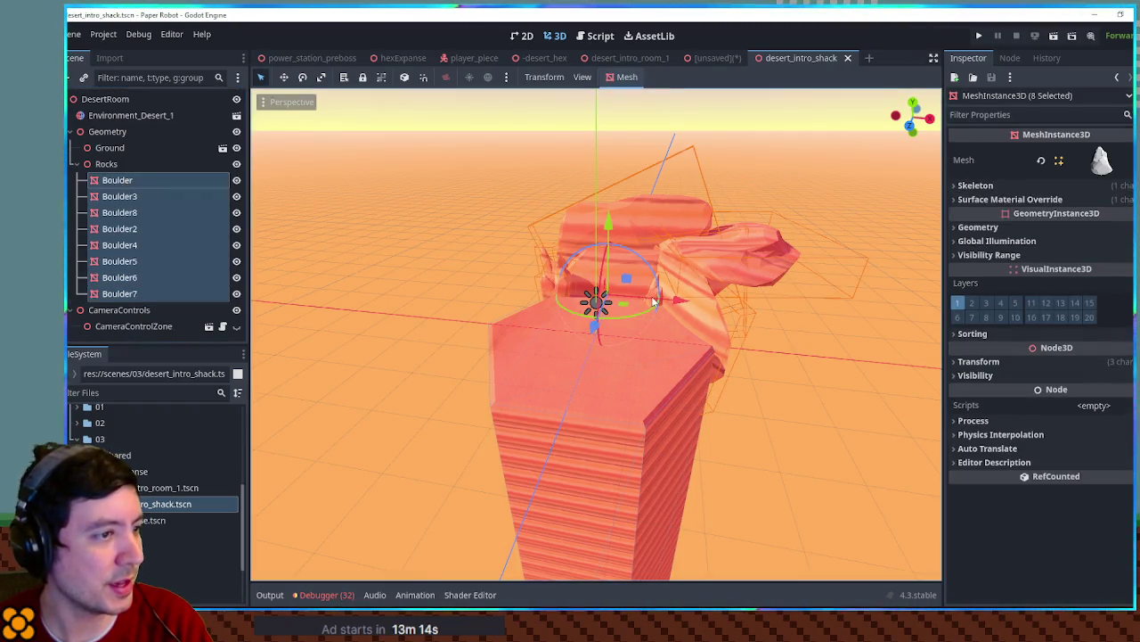
left_click(626, 205)
left_click(600, 204)
key("Delete")
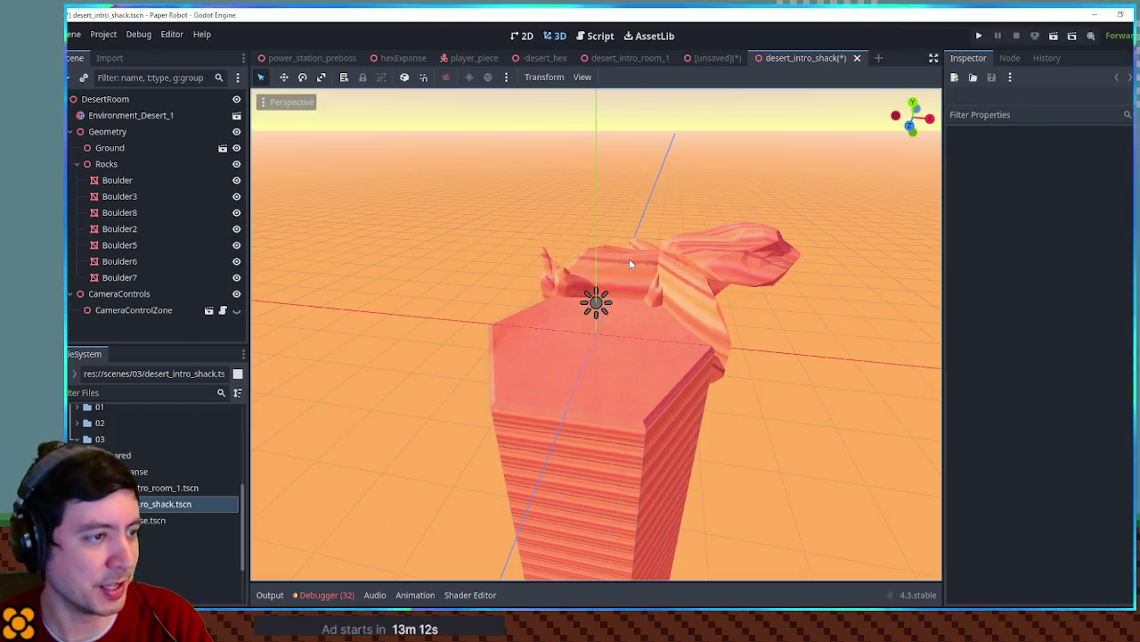
left_click(642, 266)
key("Delete")
left_click(697, 301)
key("Delete")
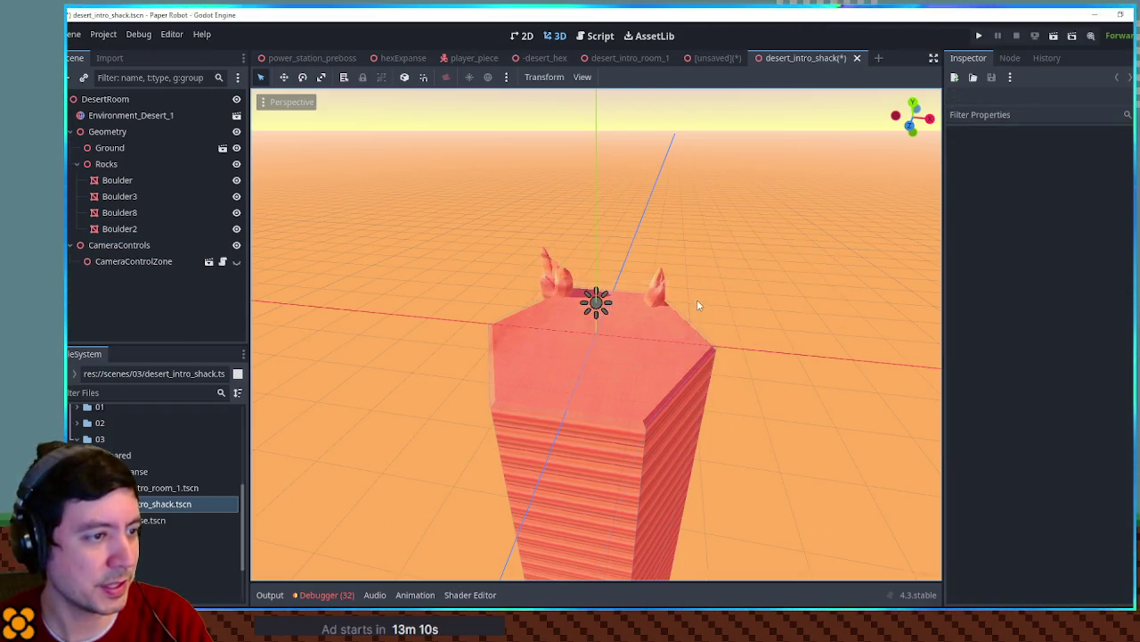
Tilt to horizon level, select the Ground node, and bring up the desert_hex scene
scroll(696, 306, "up", 3)
scroll(699, 303, "up", 3)
mouse_move(701, 300)
left_mouse_down()
mouse_move(730, 262)
mouse_move(725, 294)
left_mouse_up()
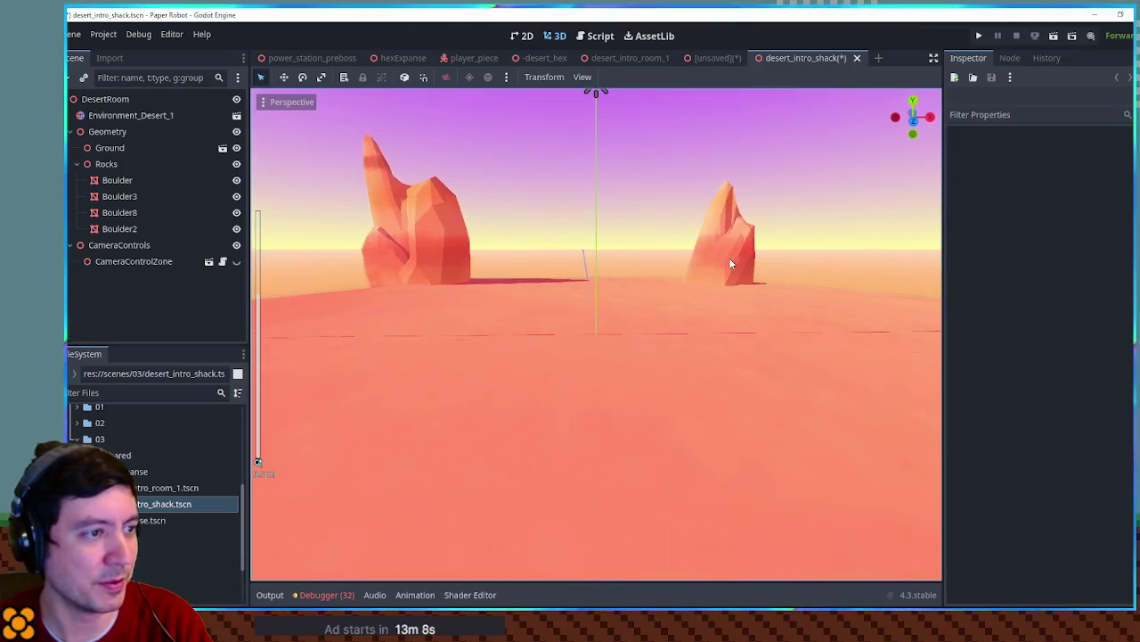
scroll(726, 304, "down", 3)
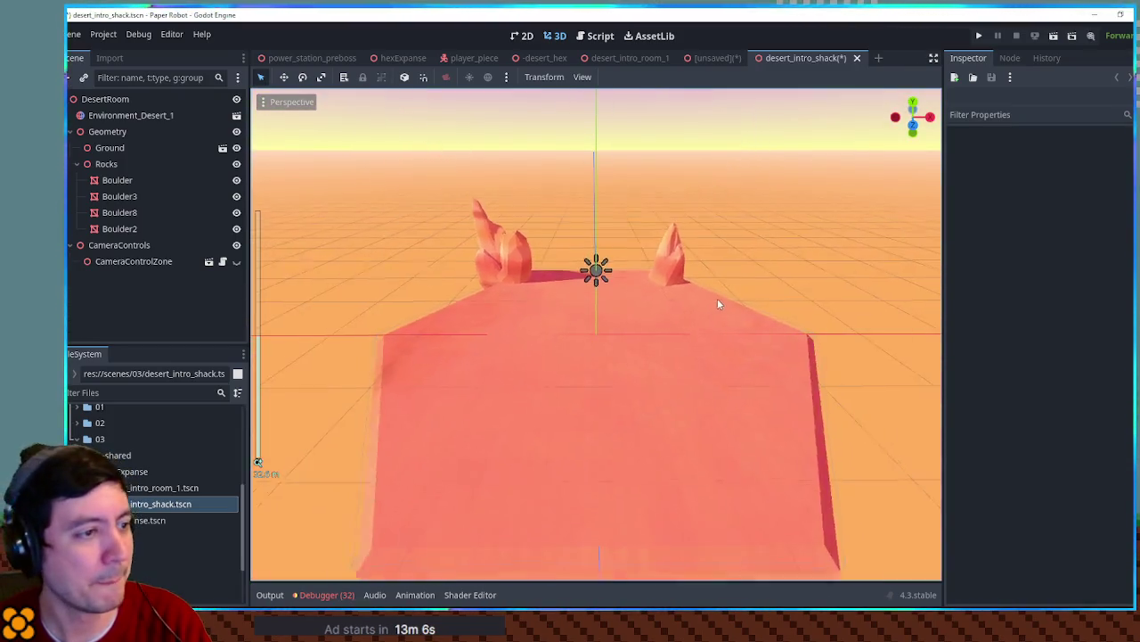
left_click(617, 341)
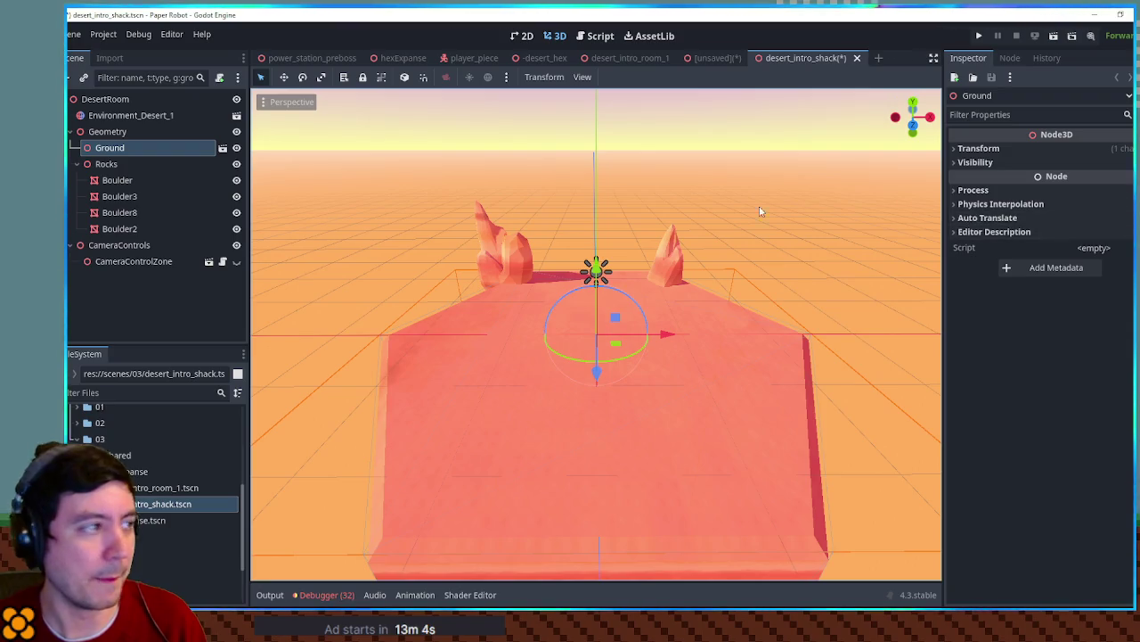
left_click(541, 57)
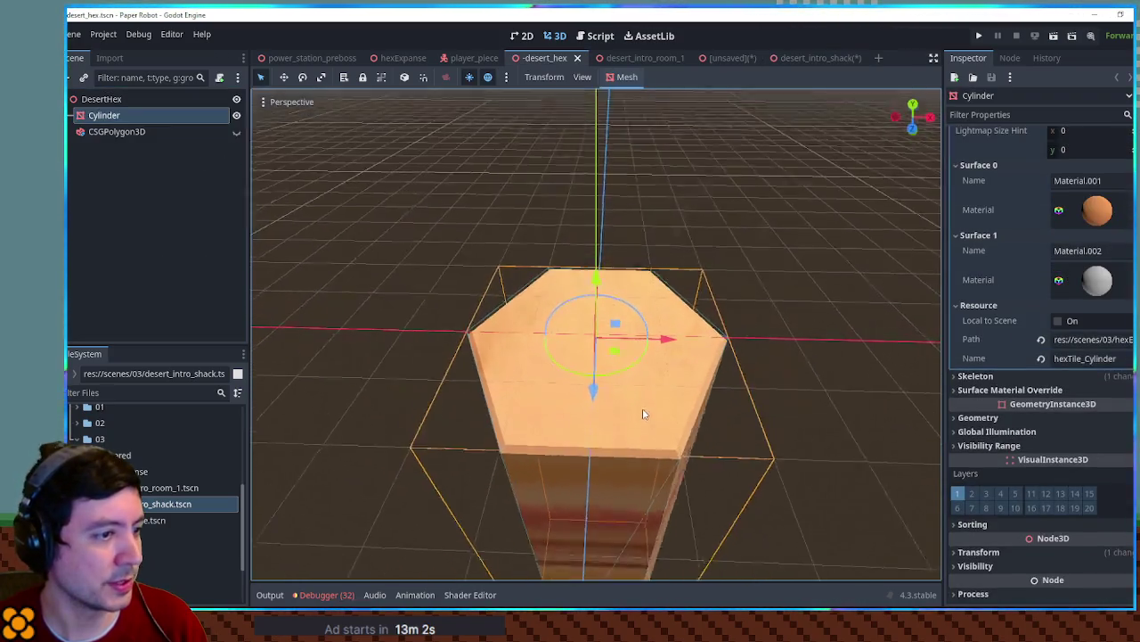
Select the hex Cylinder and try a redder albedo tint, cancelling to keep white
left_click(622, 352)
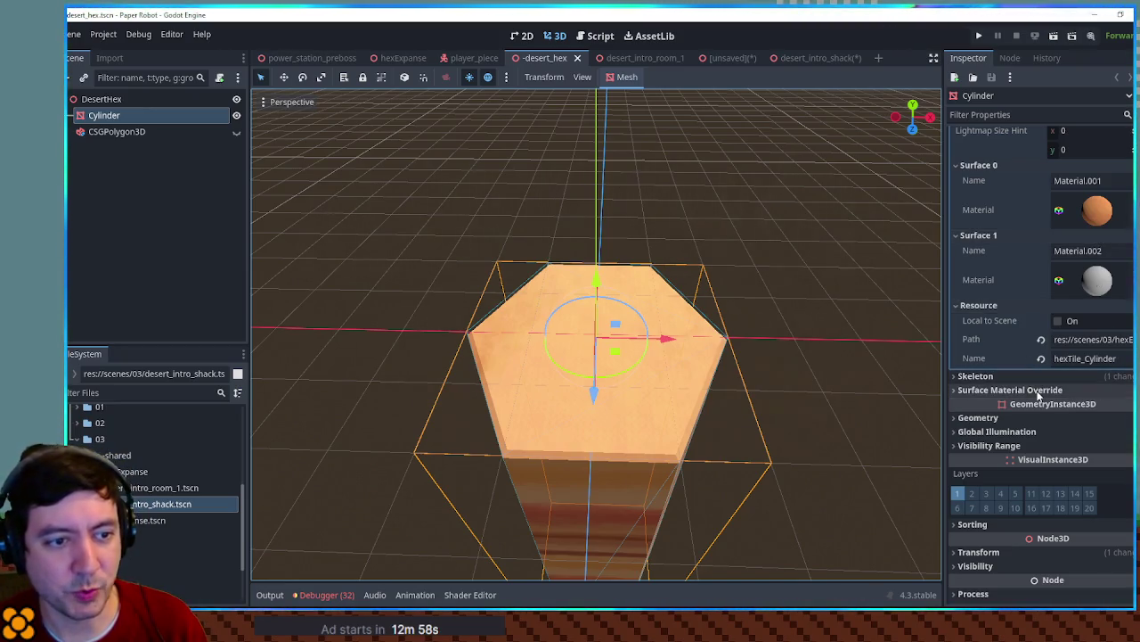
left_click(1096, 209)
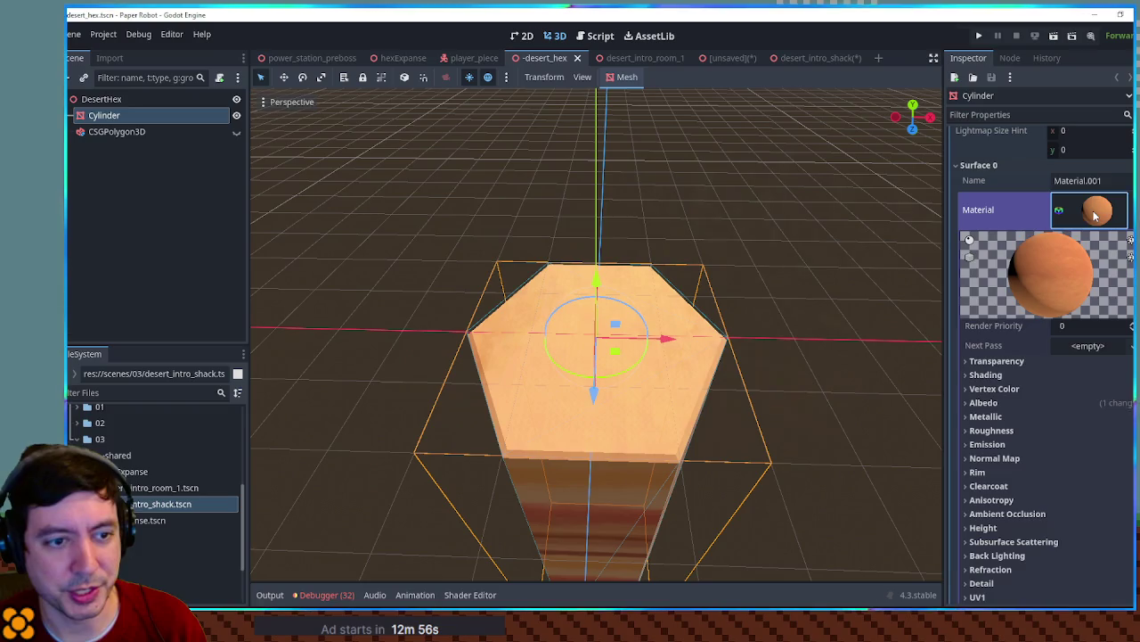
left_click(1007, 402)
left_click(1094, 417)
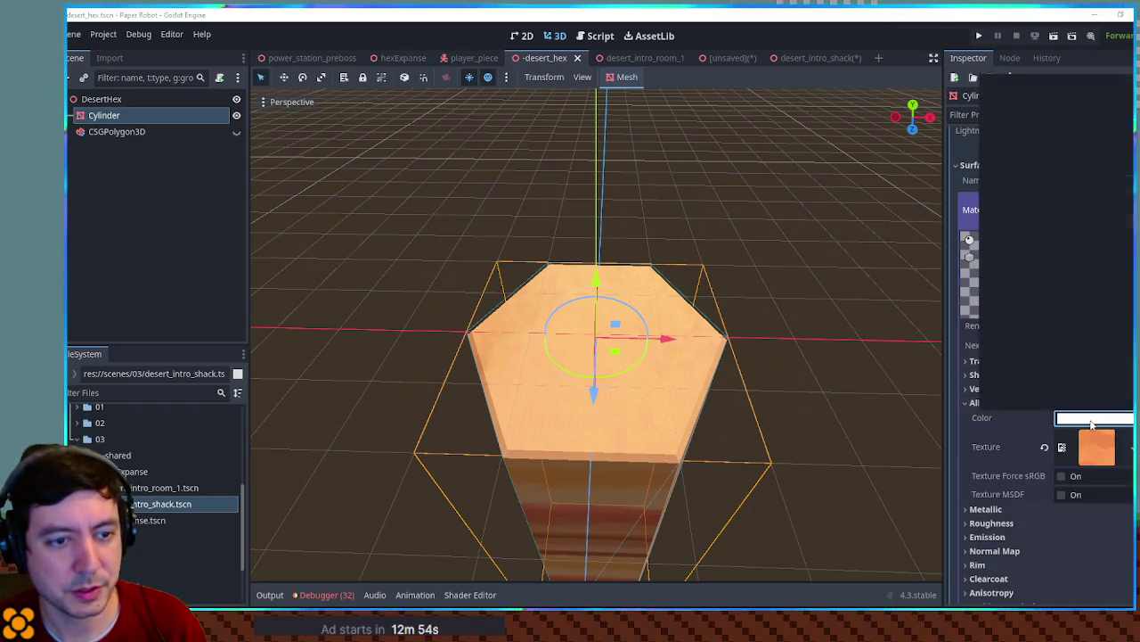
left_click(1070, 296)
key("Escape")
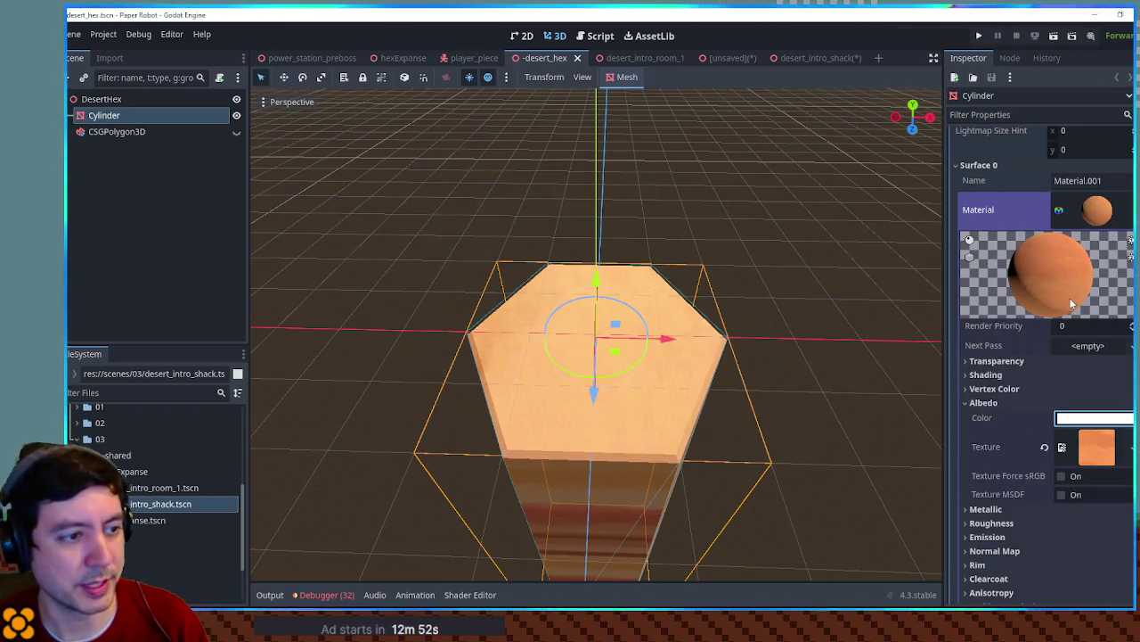
Enable world-space triplanar UV1 mapping on the Cylinder's material and save desert_hex
scroll(1057, 369, "down", 5)
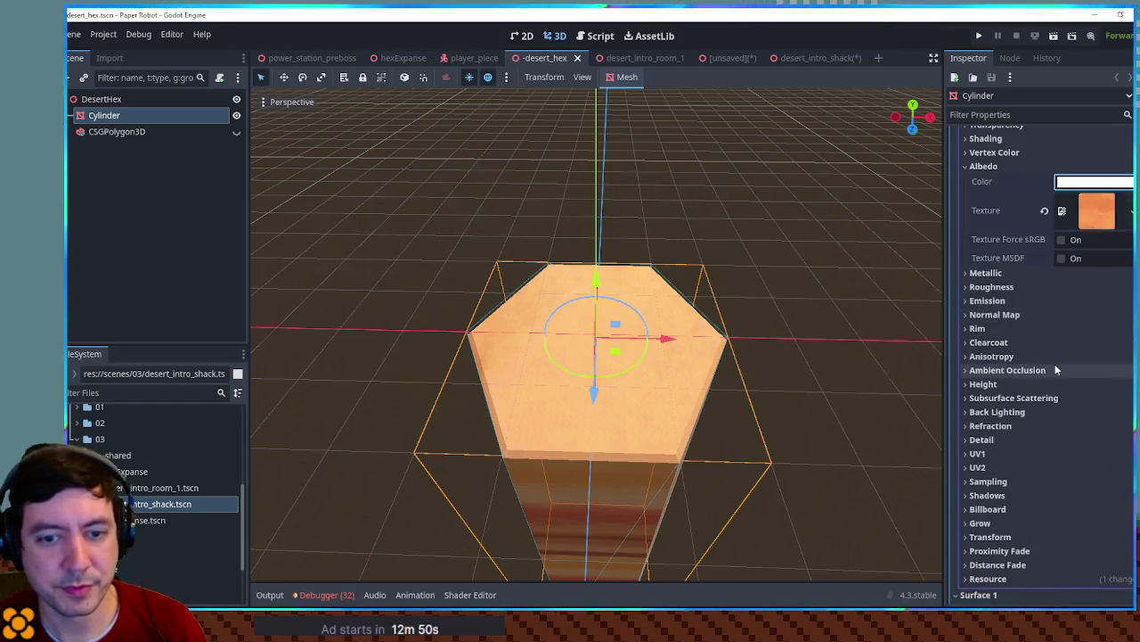
scroll(1051, 370, "down", 3)
left_click(1022, 333)
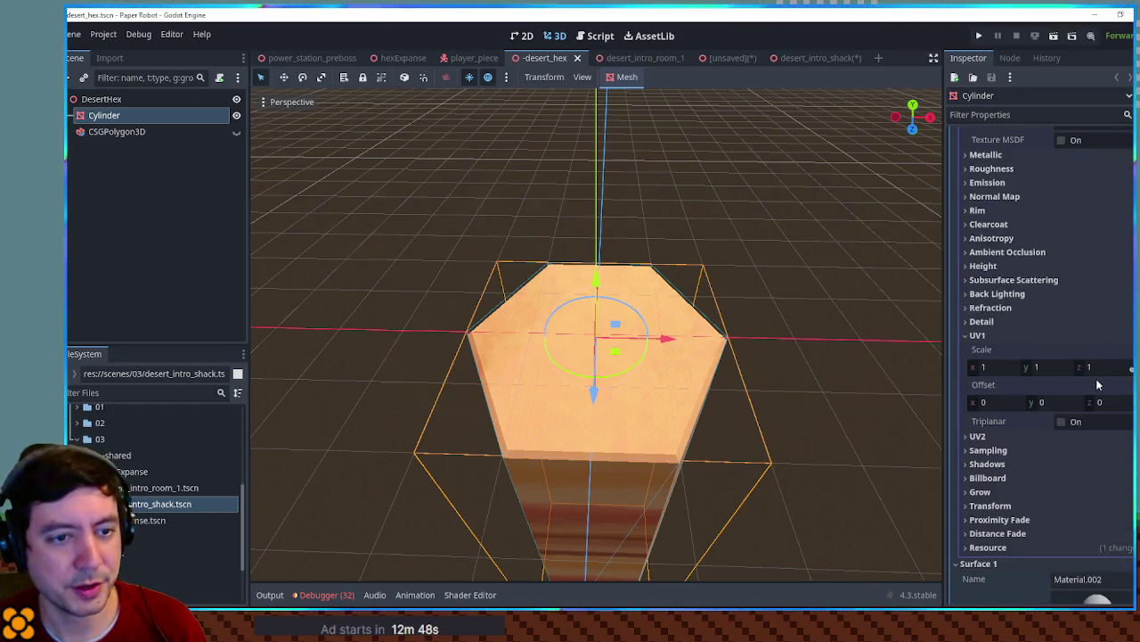
scroll(1058, 417, "up", 5)
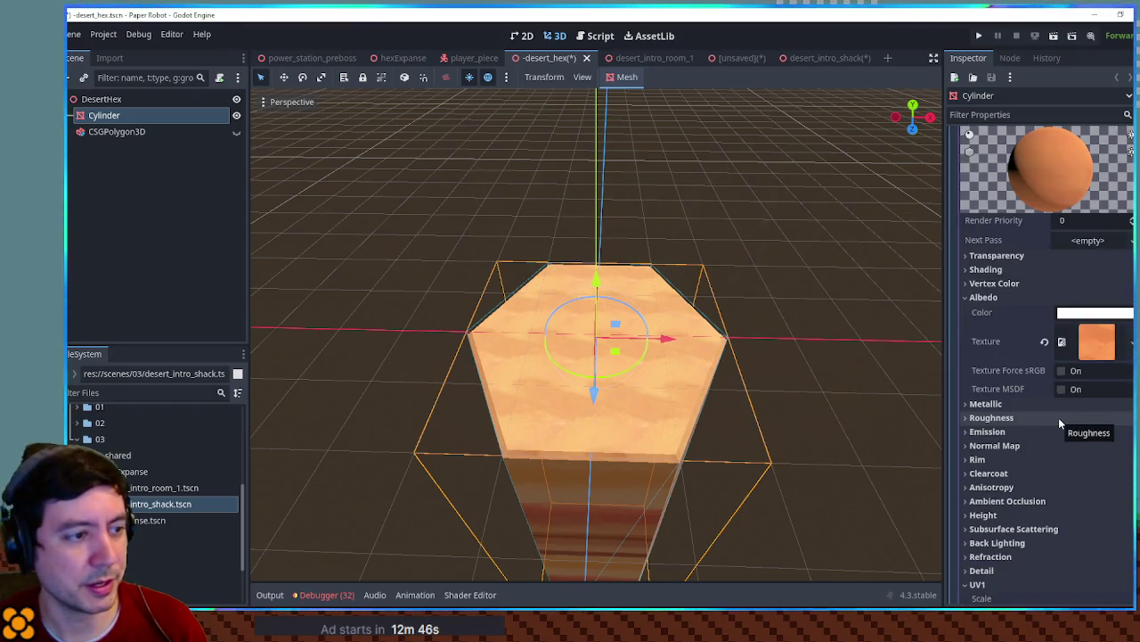
mouse_move(834, 351)
left_mouse_down()
mouse_move(790, 458)
mouse_move(820, 288)
mouse_move(821, 299)
left_mouse_up()
scroll(1021, 467, "down", 6)
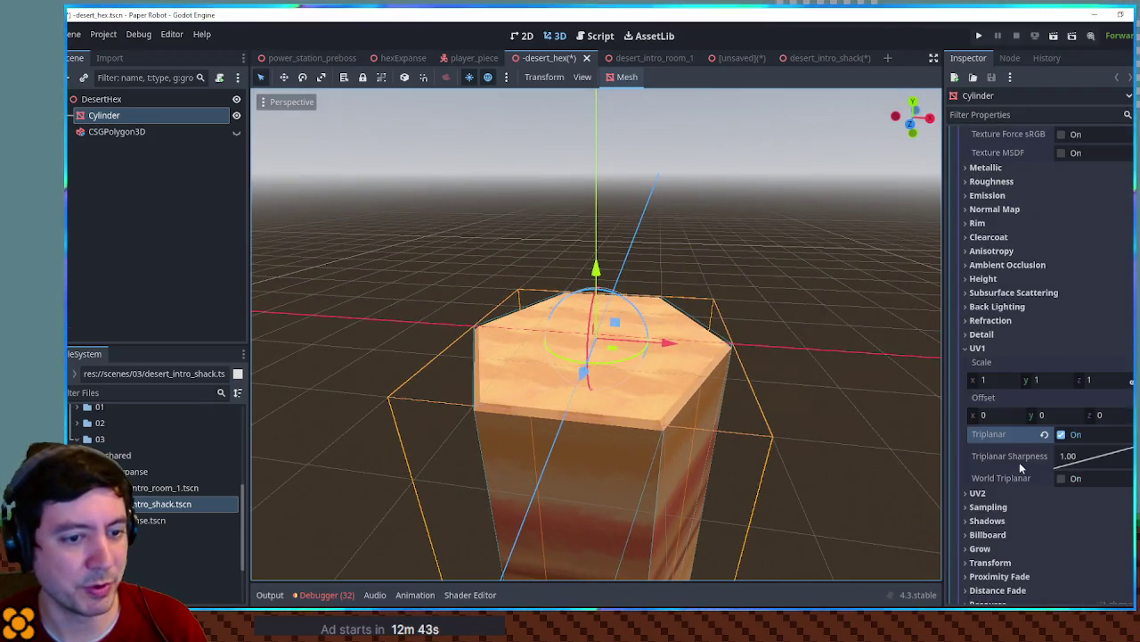
left_click(1059, 479)
left_click(856, 242)
key("ctrl+s")
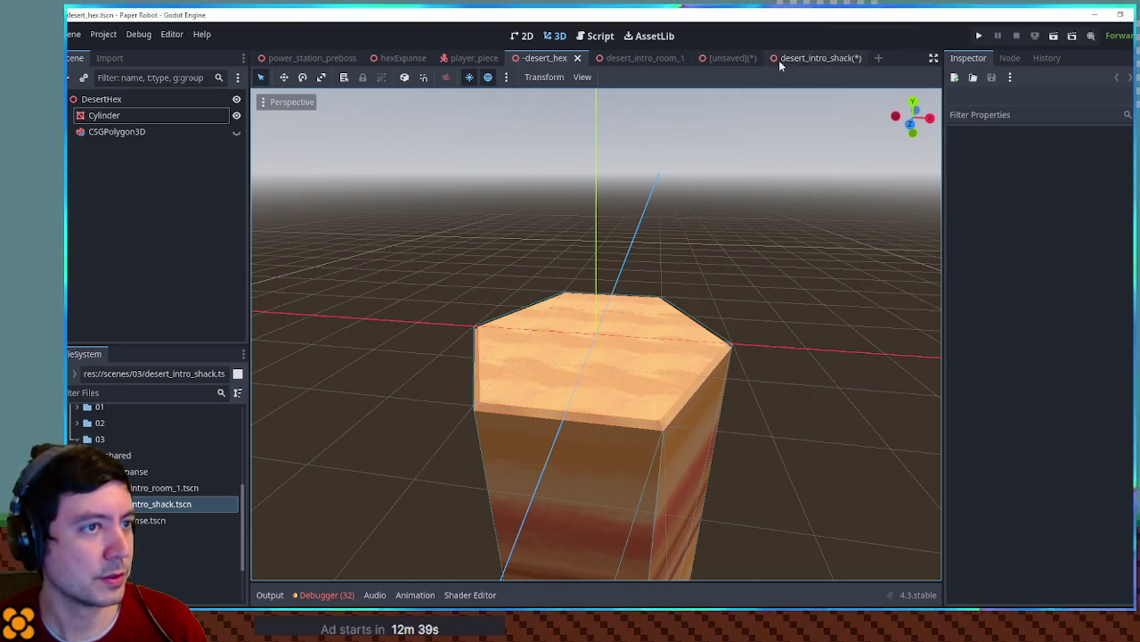
Check the desert_intro_shack and desert_intro_room_1 scenes, then return to desert_hex
left_click(779, 60)
left_click(687, 186)
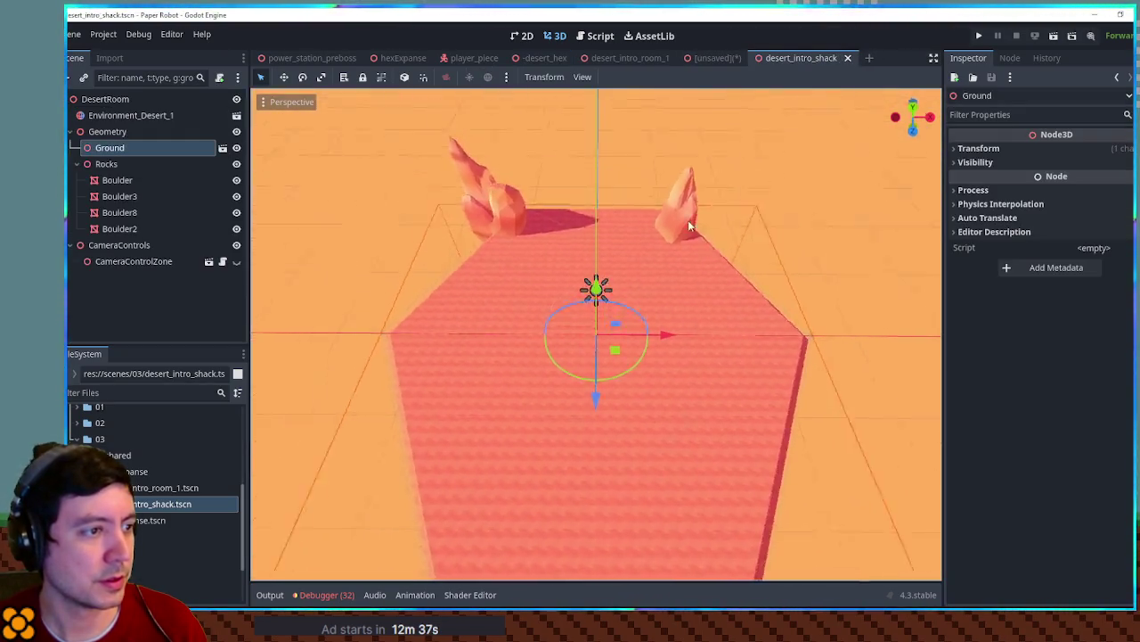
scroll(688, 226, "up", 3)
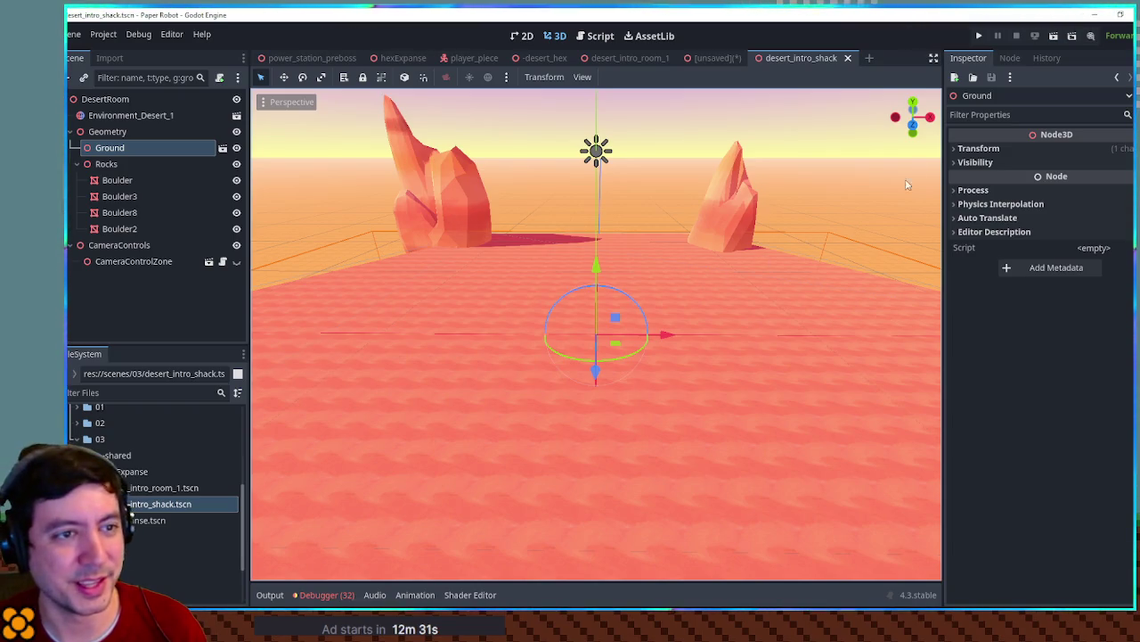
left_click(628, 59)
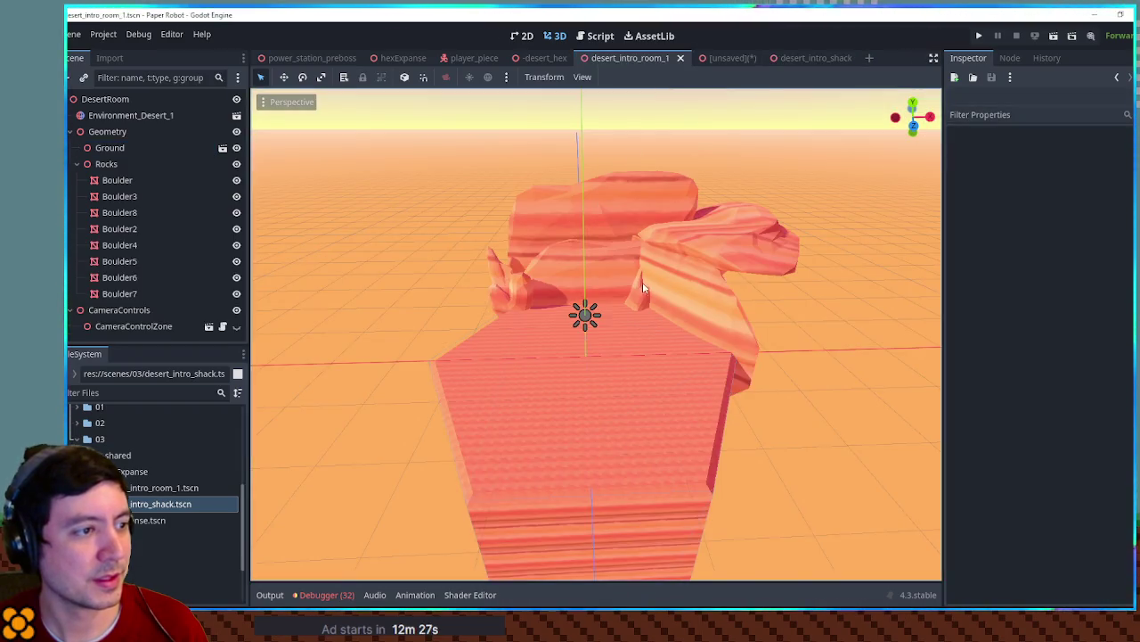
scroll(624, 391, "up", 3)
scroll(571, 309, "down", 4)
left_click(542, 58)
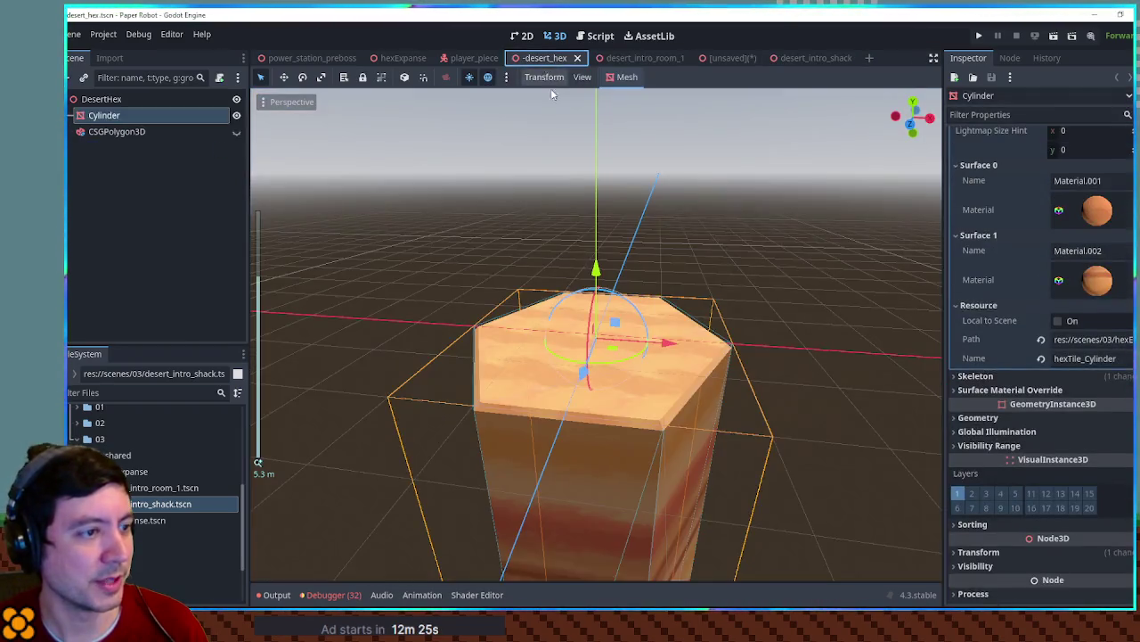
Lower the Cylinder material's UV1 scale to 0.1 and save desert_hex
left_click(1094, 216)
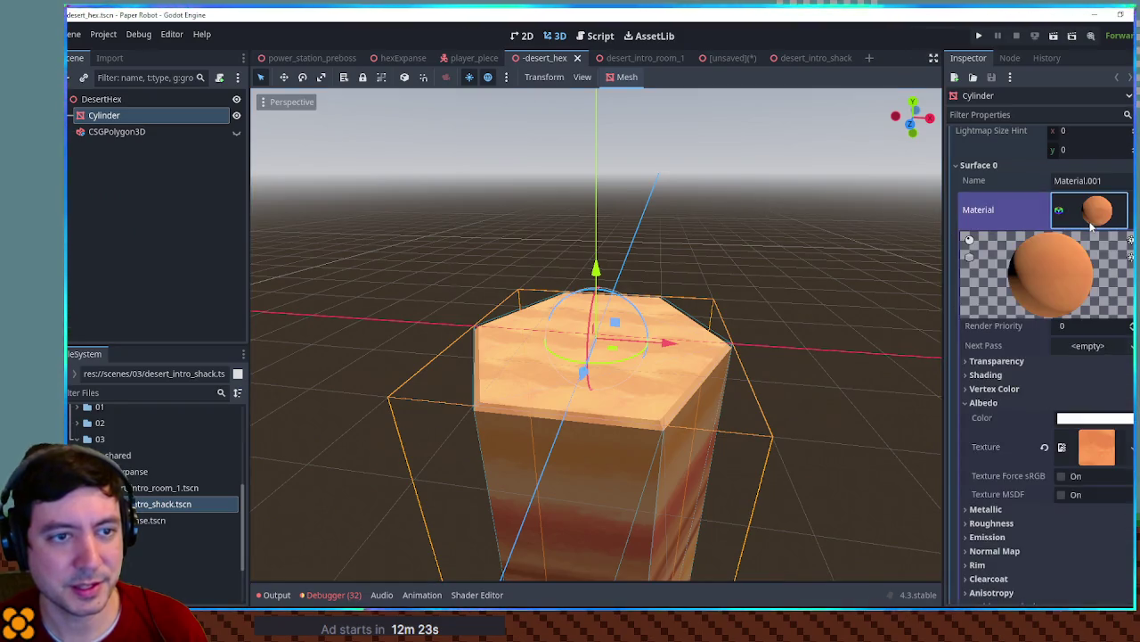
scroll(1076, 375, "down", 10)
left_click_drag(980, 367, 940, 367)
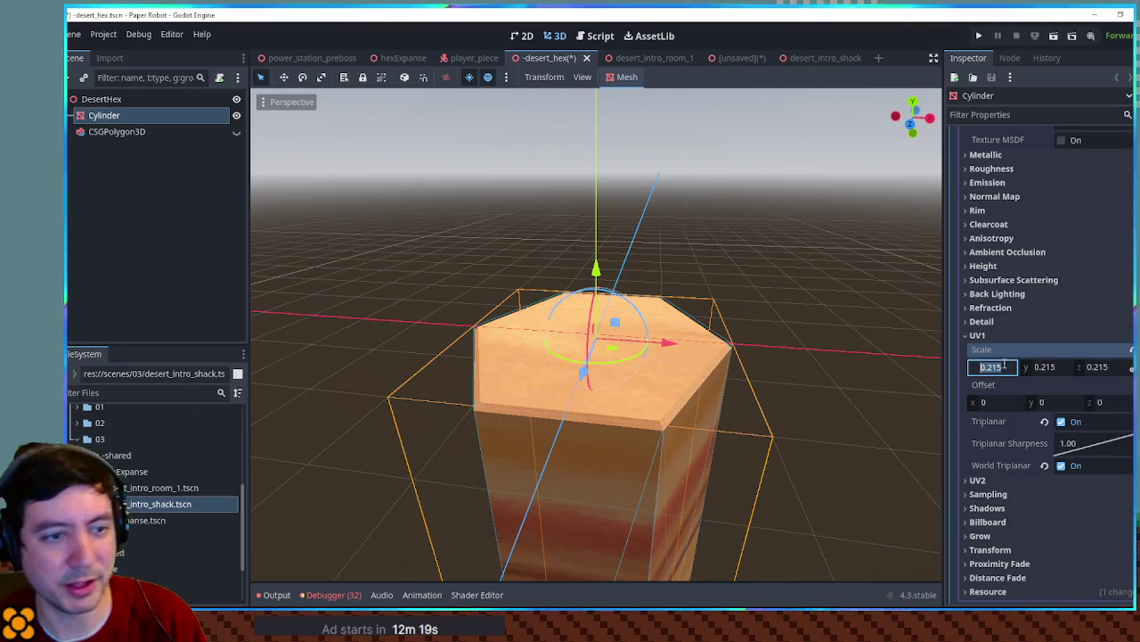
type("0.1")
key("Return")
left_click(691, 264)
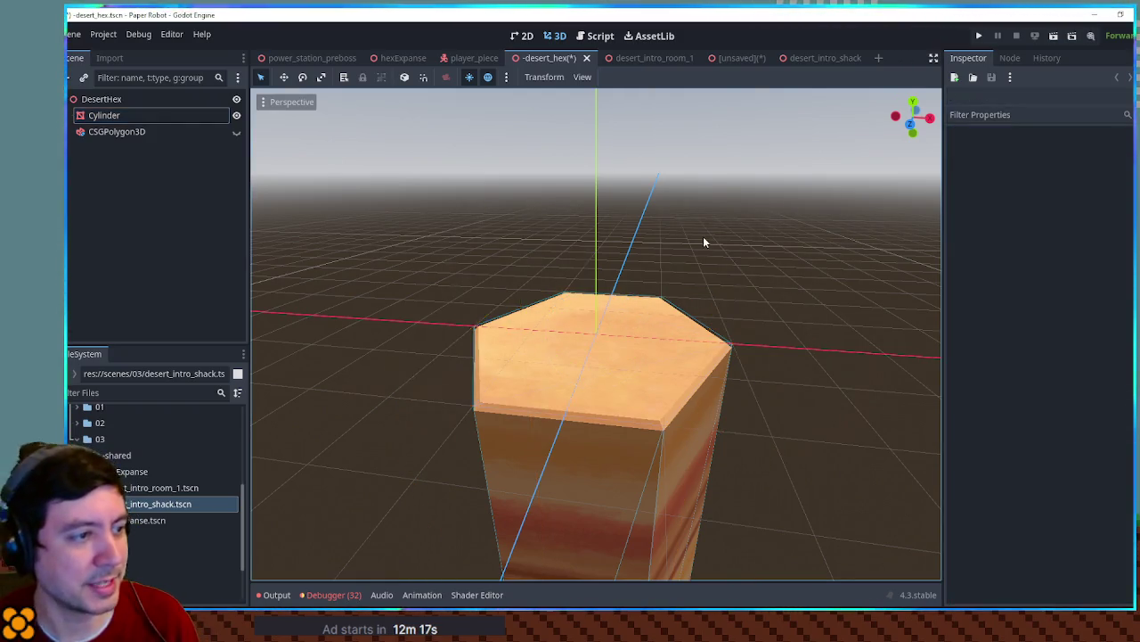
key("ctrl+s")
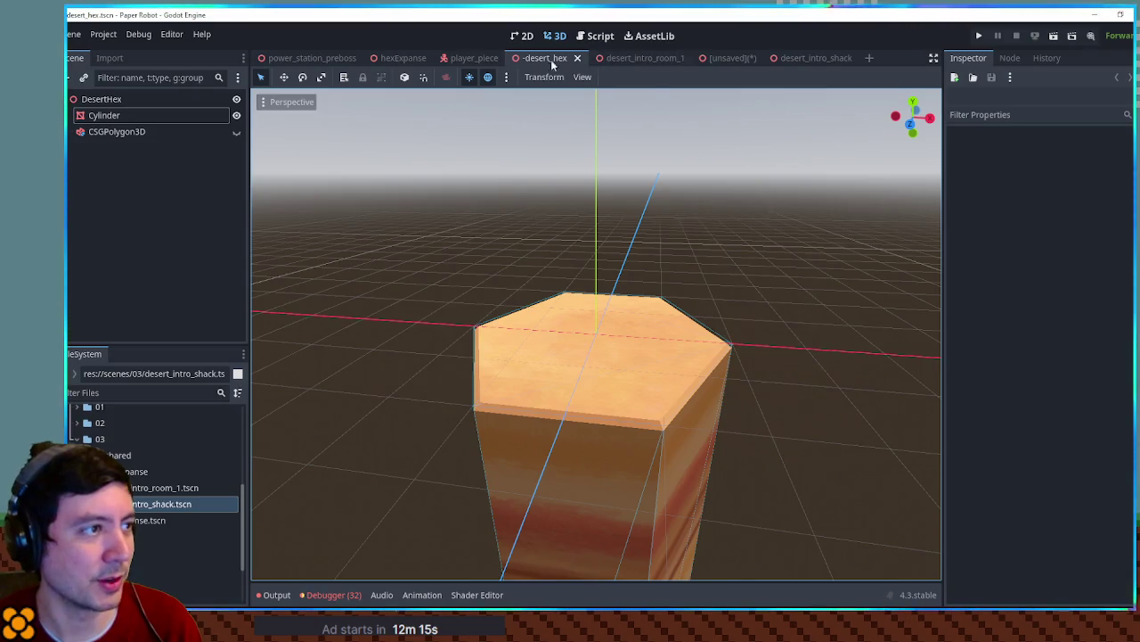
left_click(791, 59)
Set the Ground node's transform scale to 100 on every axis
scroll(696, 168, "down", 3)
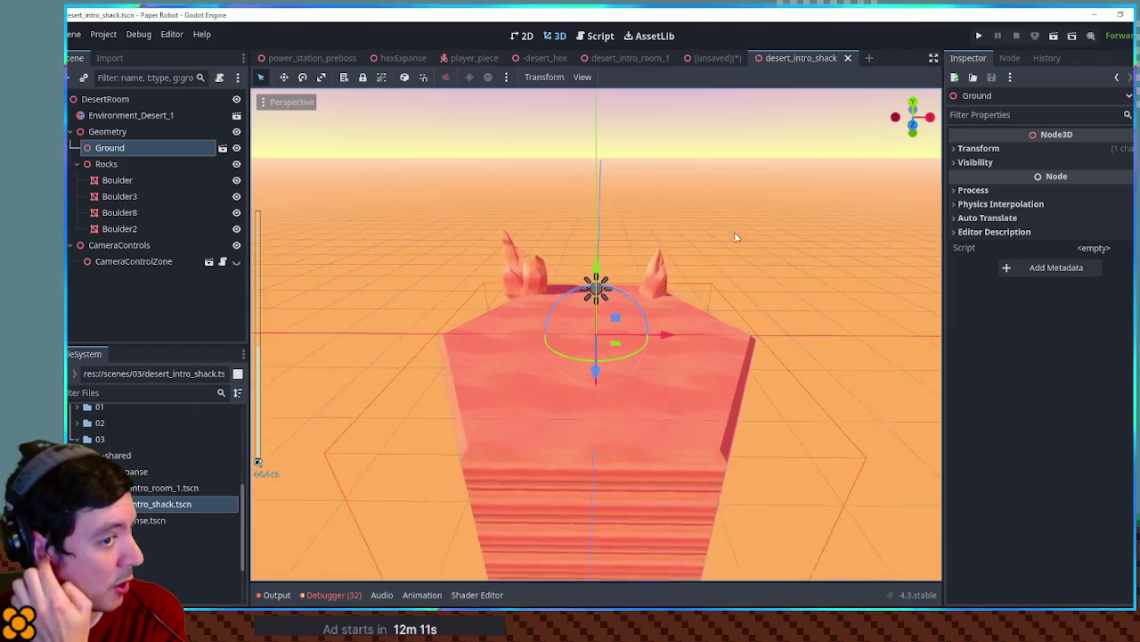
scroll(776, 295, "up", 3)
mouse_move(663, 360)
left_mouse_down()
mouse_move(558, 321)
mouse_move(697, 367)
left_mouse_up()
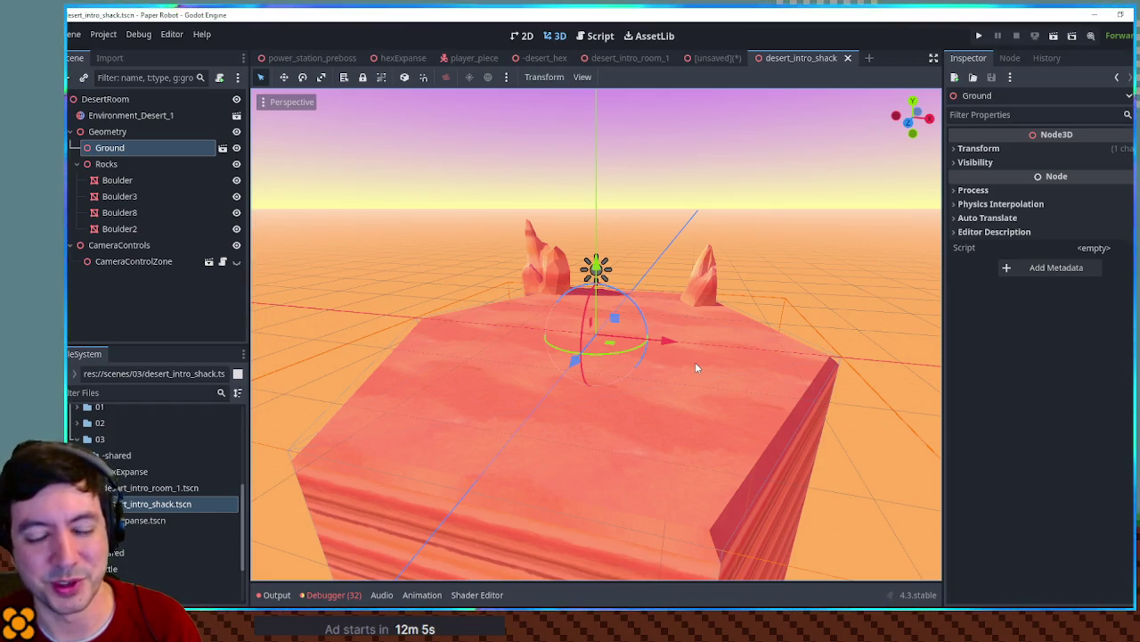
mouse_move(757, 311)
left_mouse_down()
mouse_move(692, 300)
mouse_move(648, 310)
mouse_move(698, 300)
mouse_move(680, 366)
left_mouse_up()
left_click(978, 147)
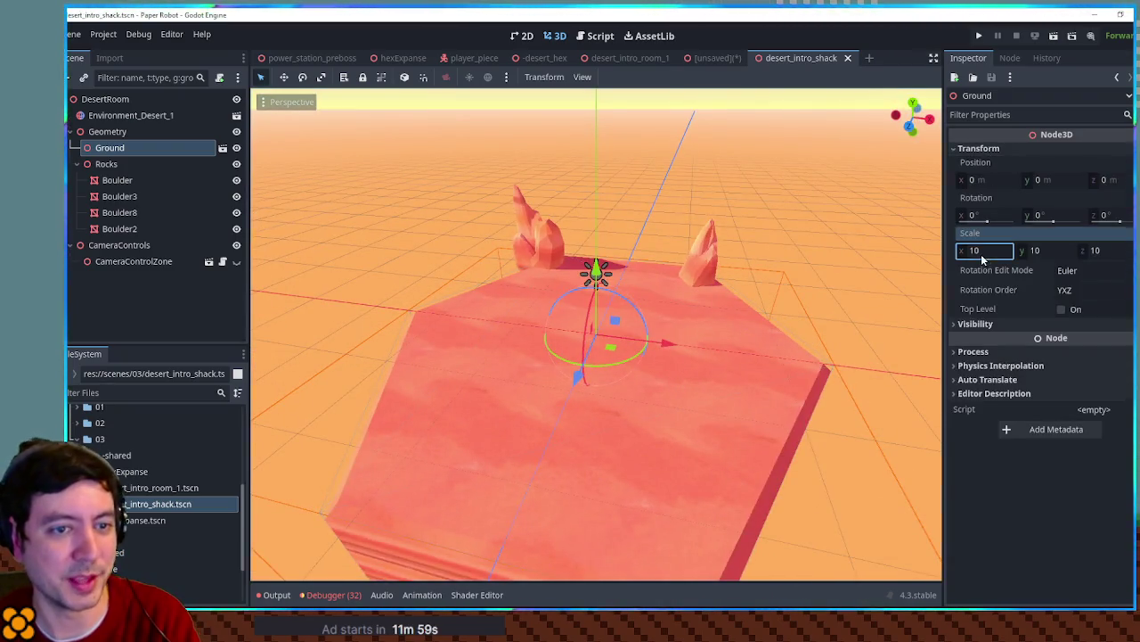
type("00")
key("Return")
Check the enlarged sand from horizon level, reselect Ground, and run the scene with F6
left_click_drag(663, 317, 704, 241)
left_click(710, 207)
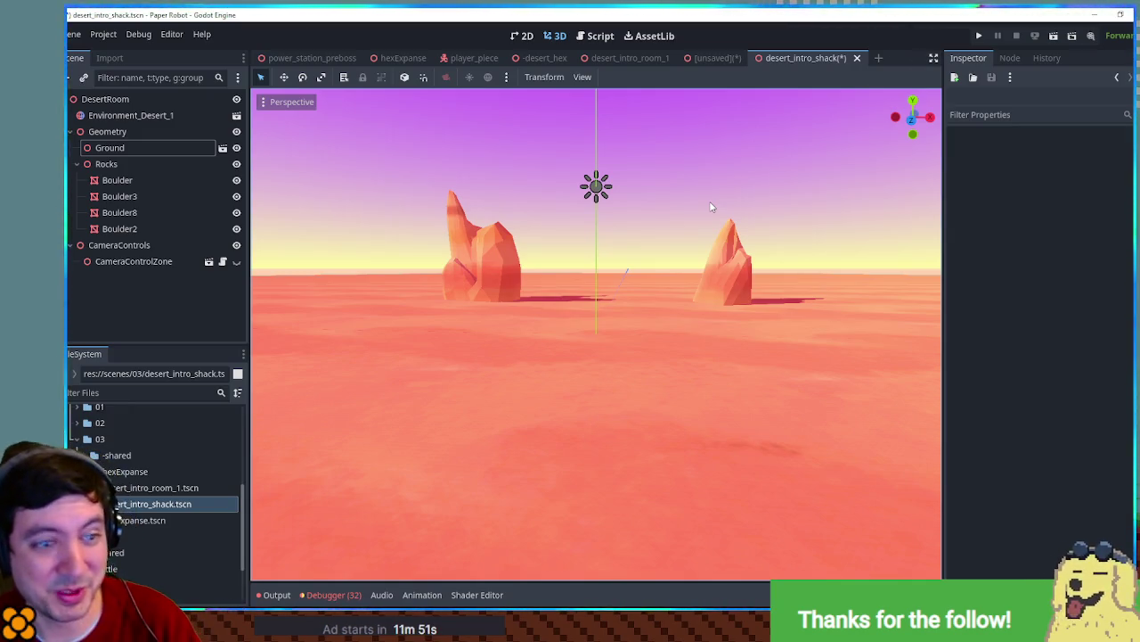
mouse_move(656, 161)
left_mouse_down()
mouse_move(677, 183)
mouse_move(674, 266)
mouse_move(673, 215)
mouse_move(687, 190)
mouse_move(660, 241)
mouse_move(681, 282)
mouse_move(689, 219)
mouse_move(677, 245)
left_mouse_up()
left_click(687, 190)
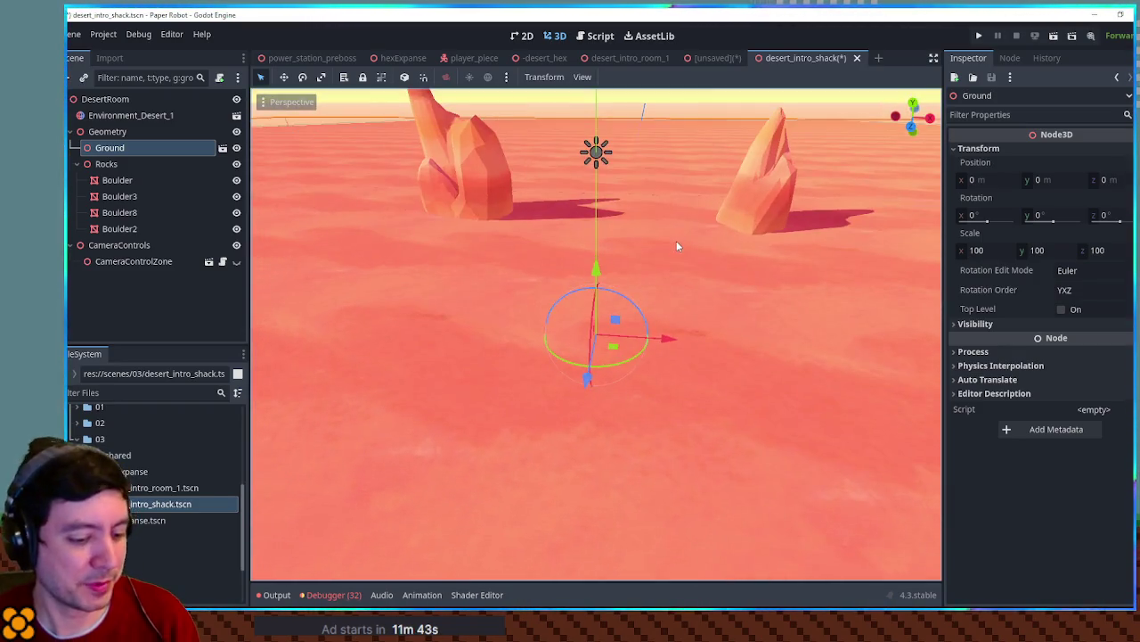
key("F6")
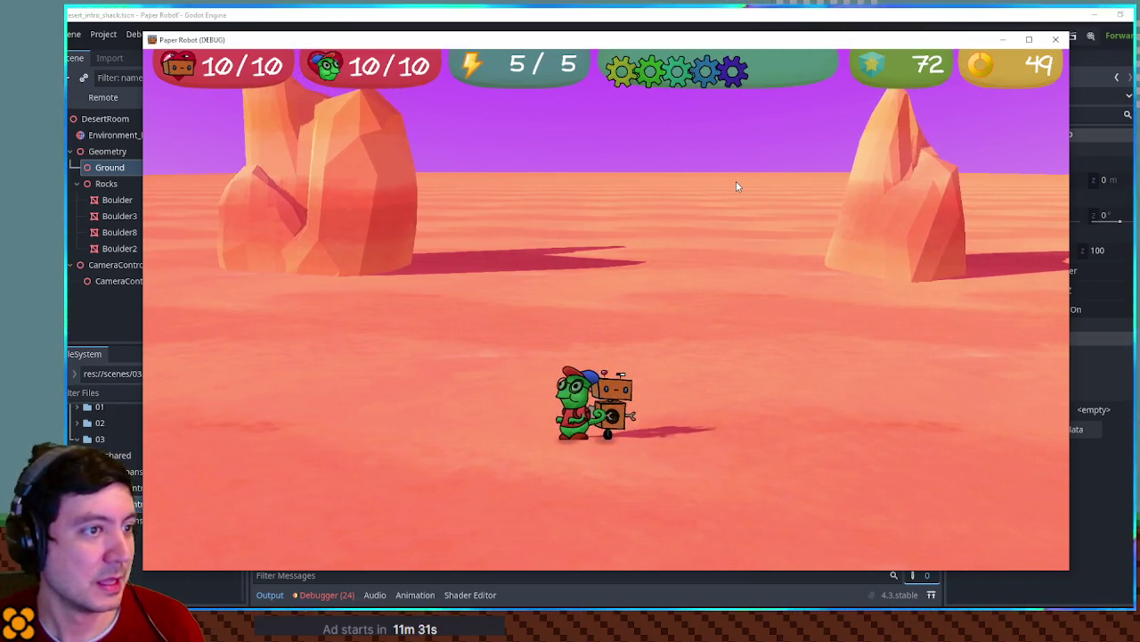
Close the game and inspect CameraControlZone and Environment_Desert_1, leaving the name unchanged
left_click(1056, 41)
left_click(134, 262)
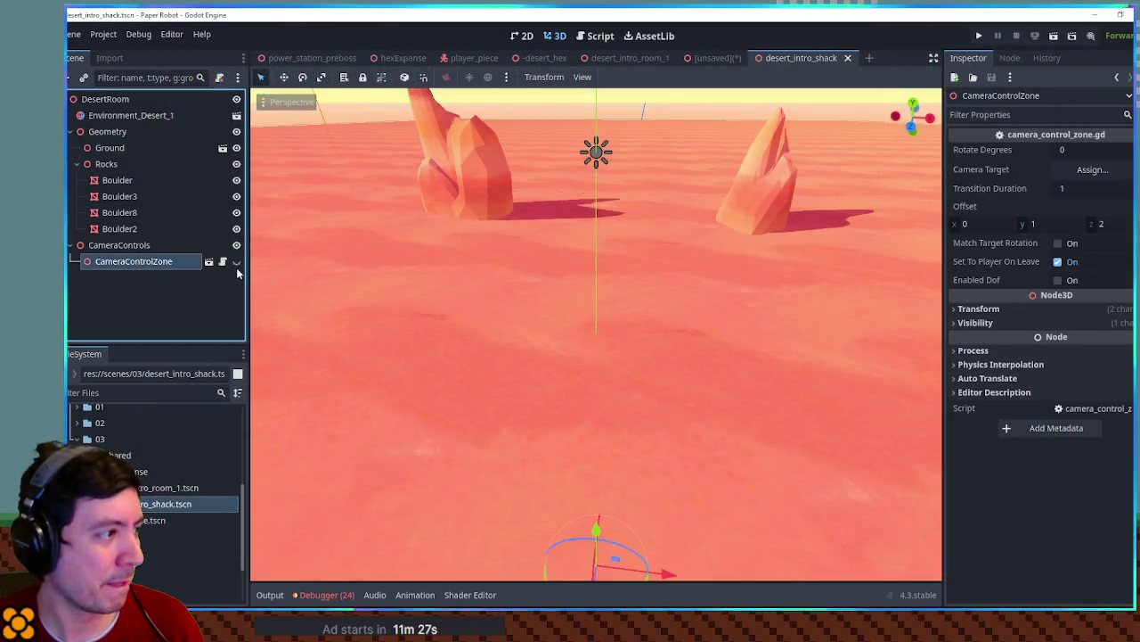
left_click(134, 115)
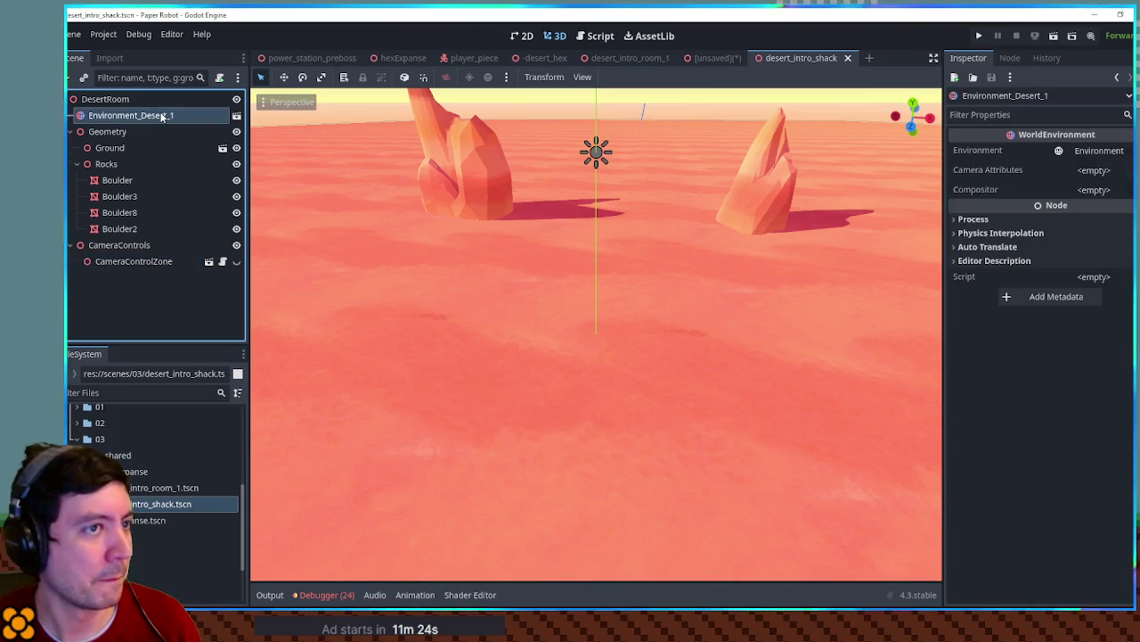
key("F2")
key("Return")
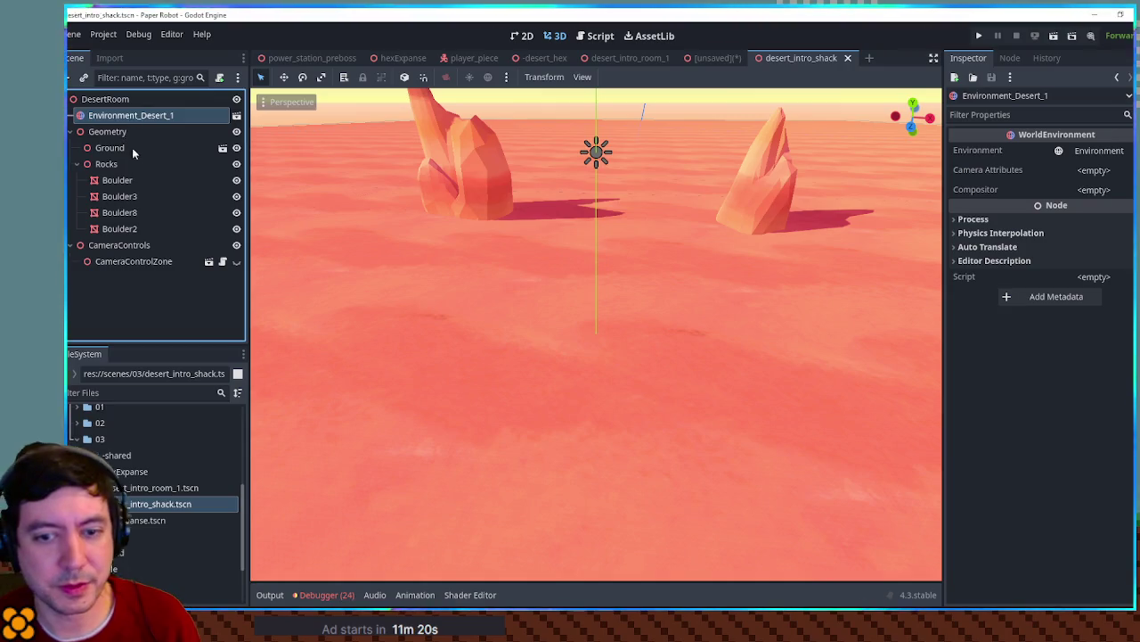
Enable depth of field on CameraControlZone, save the shack scene, and run it
left_click(156, 261)
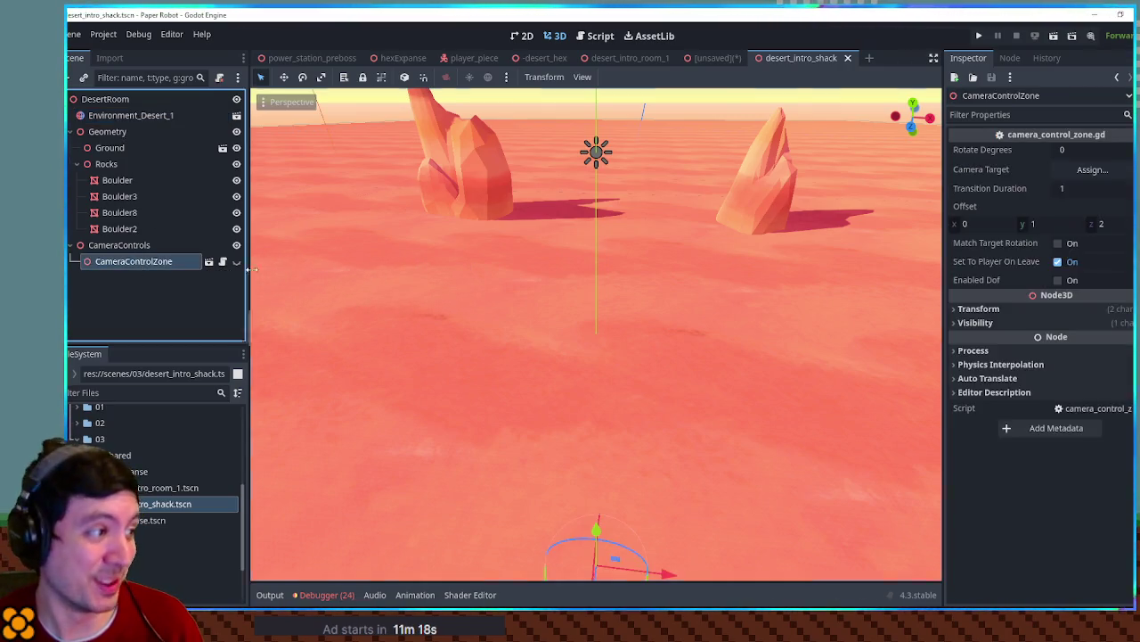
left_click(1057, 280)
key("ctrl+s")
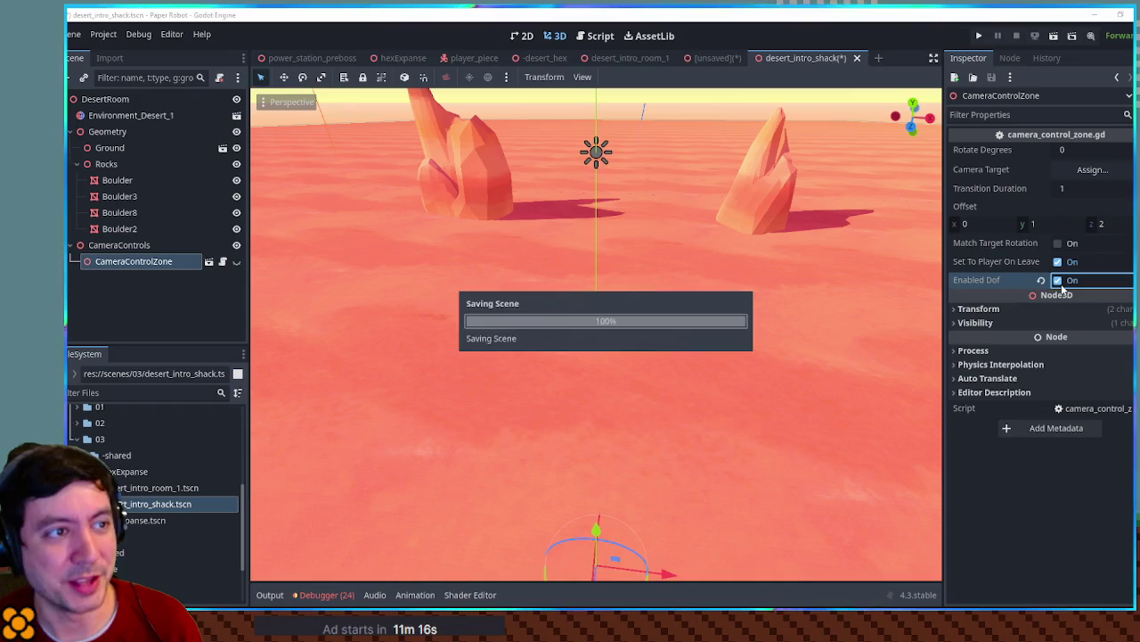
key("F6")
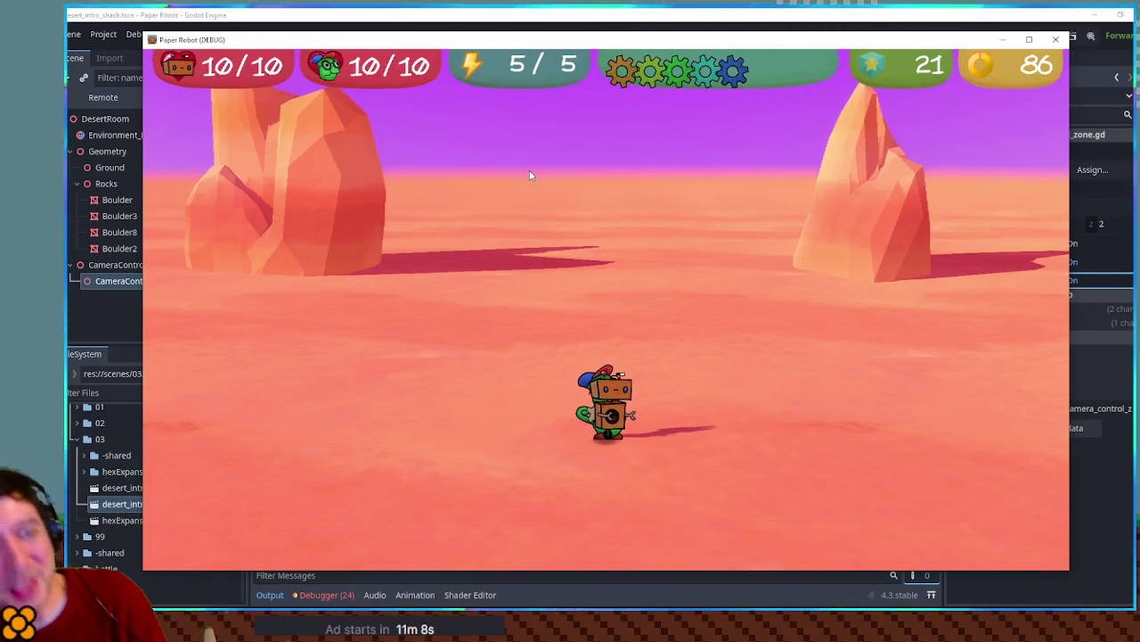
Walk the robot and caterpillar right, left and across the sand, then close the game
key("Right")
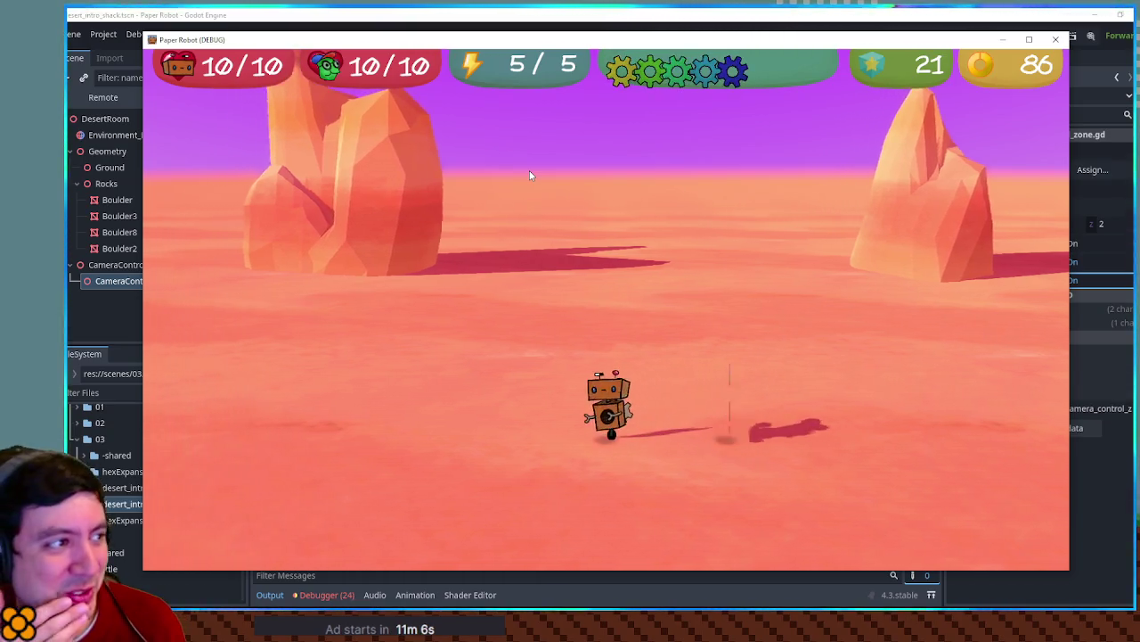
key("Left")
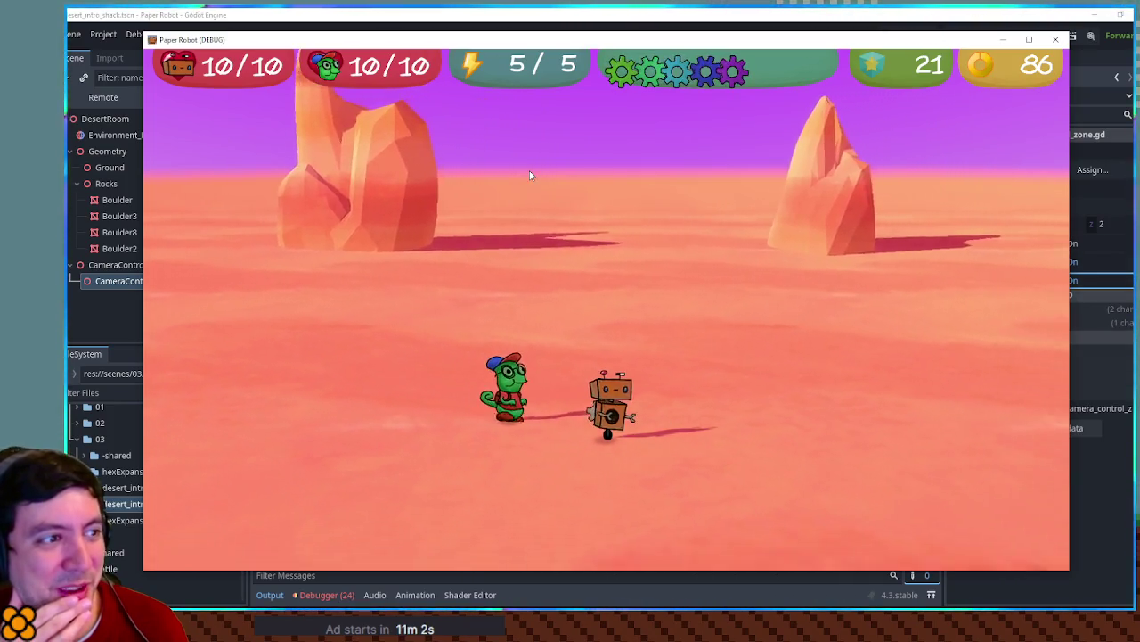
key("Right")
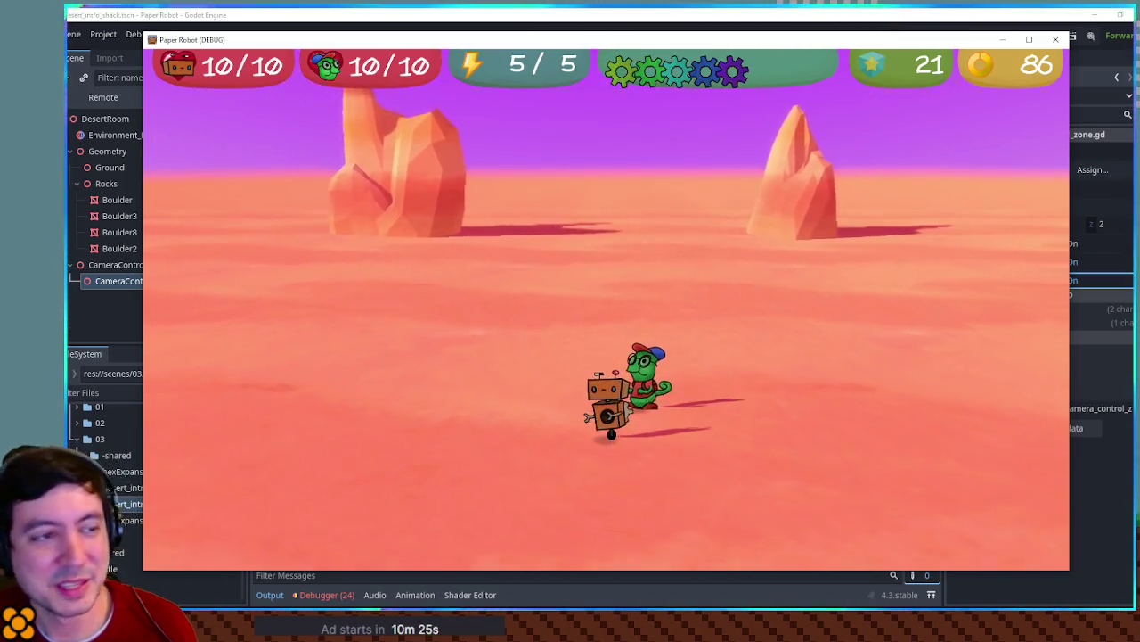
left_click(1057, 42)
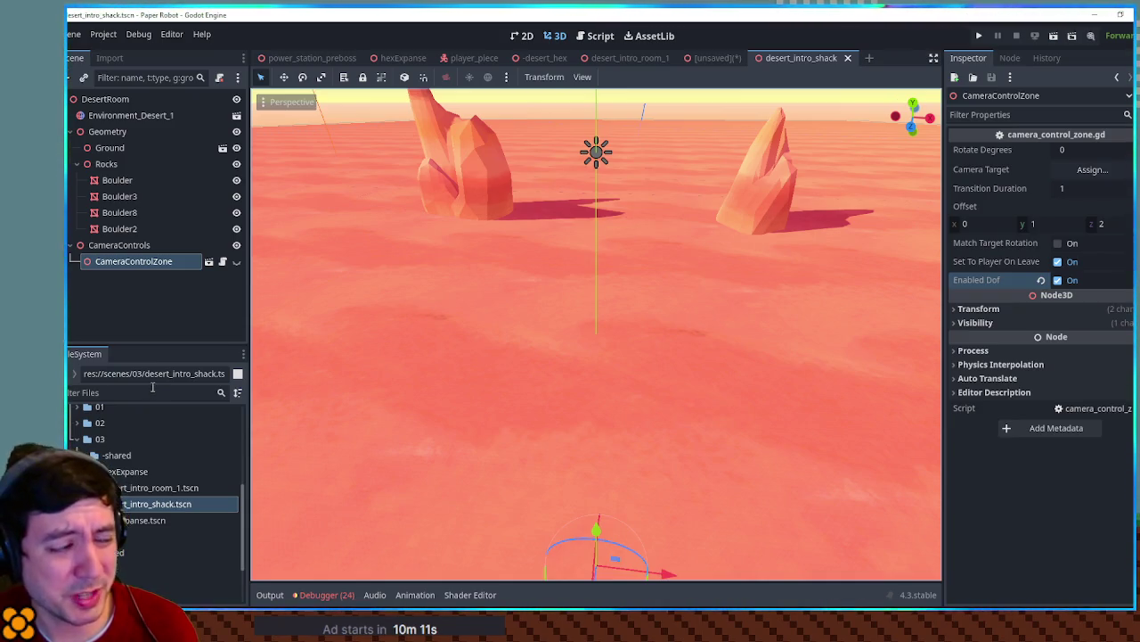
Filter the FileSystem for 'camer3d' and open camera_3d.tscn
left_click(152, 387)
type("camer3d")
type("a")
key("BackSpace")
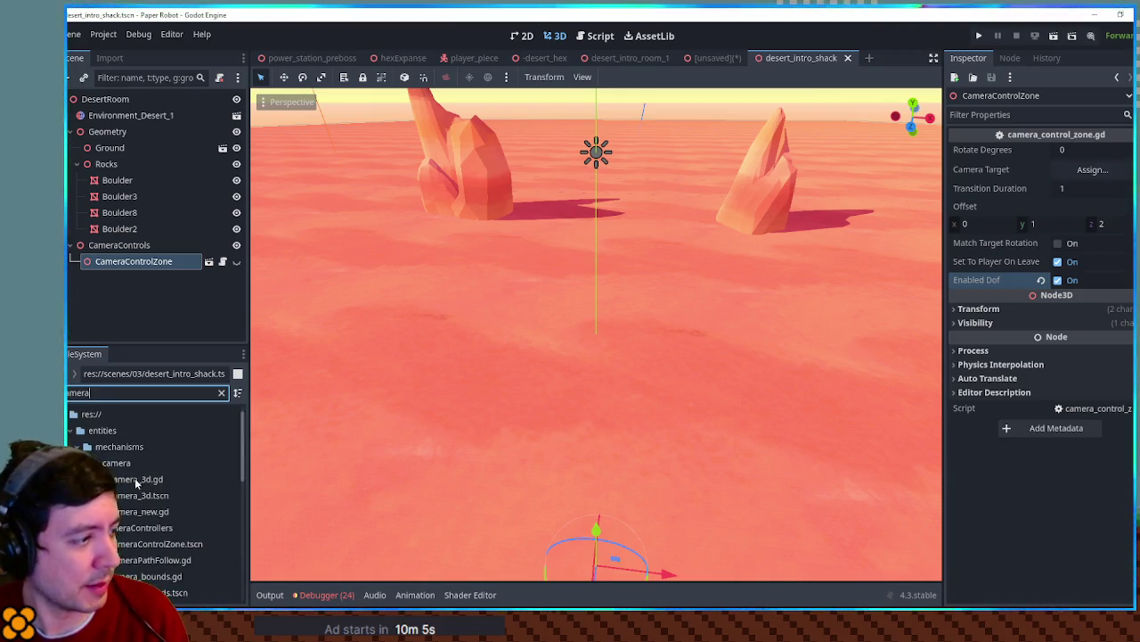
double_click(143, 495)
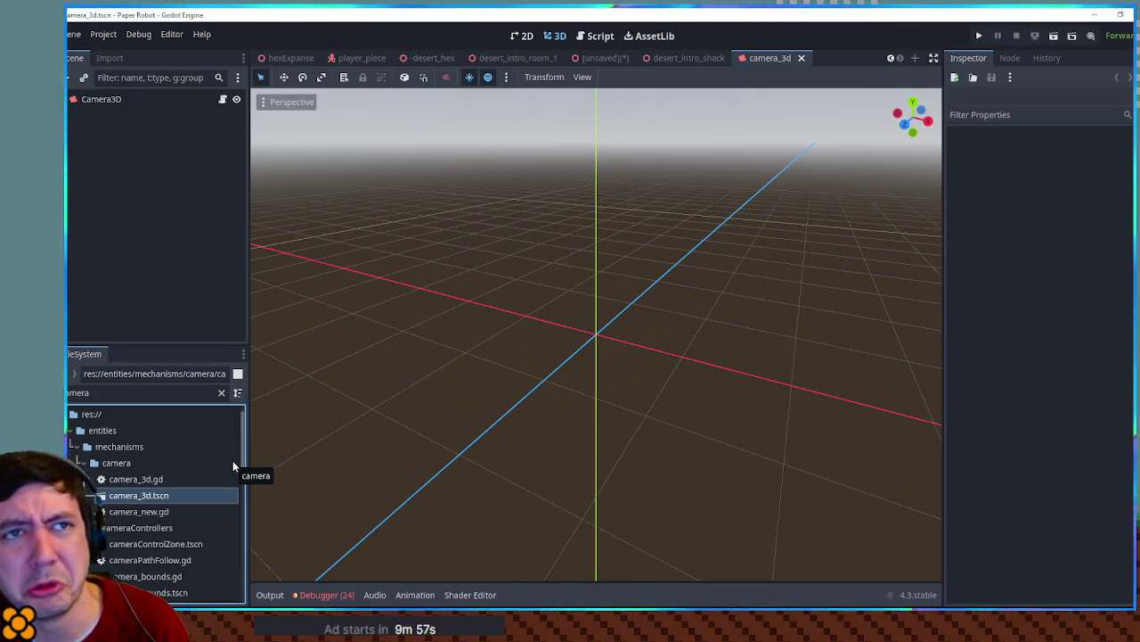
On Camera3D's attributes, turn DOF far blur on, then off again, and close the camera_3d tab
left_click(142, 100)
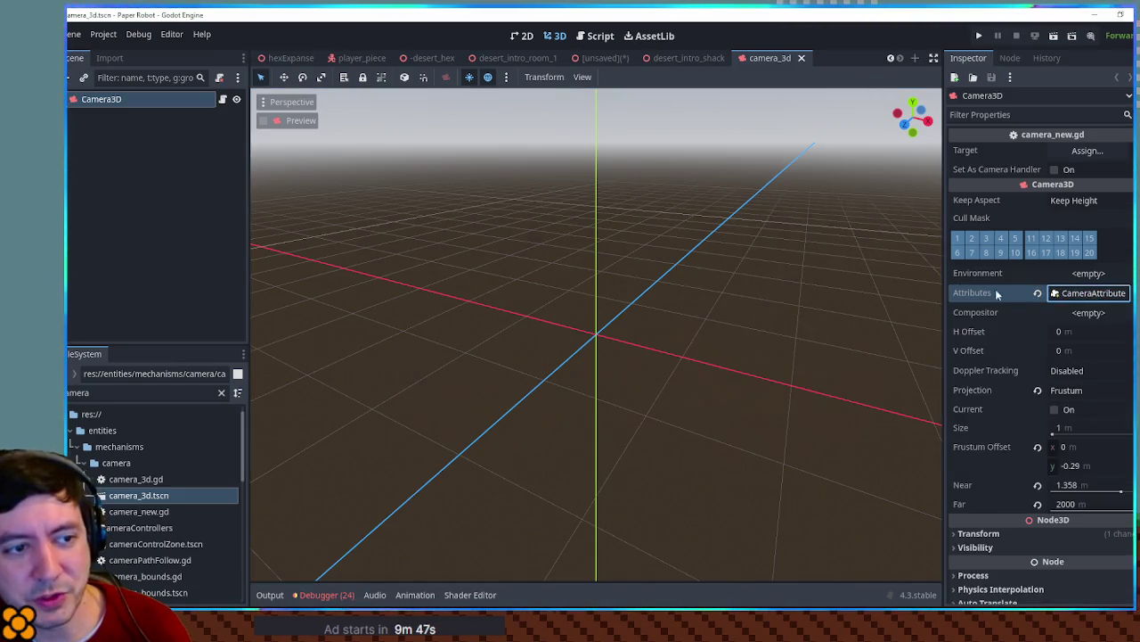
left_click(1108, 294)
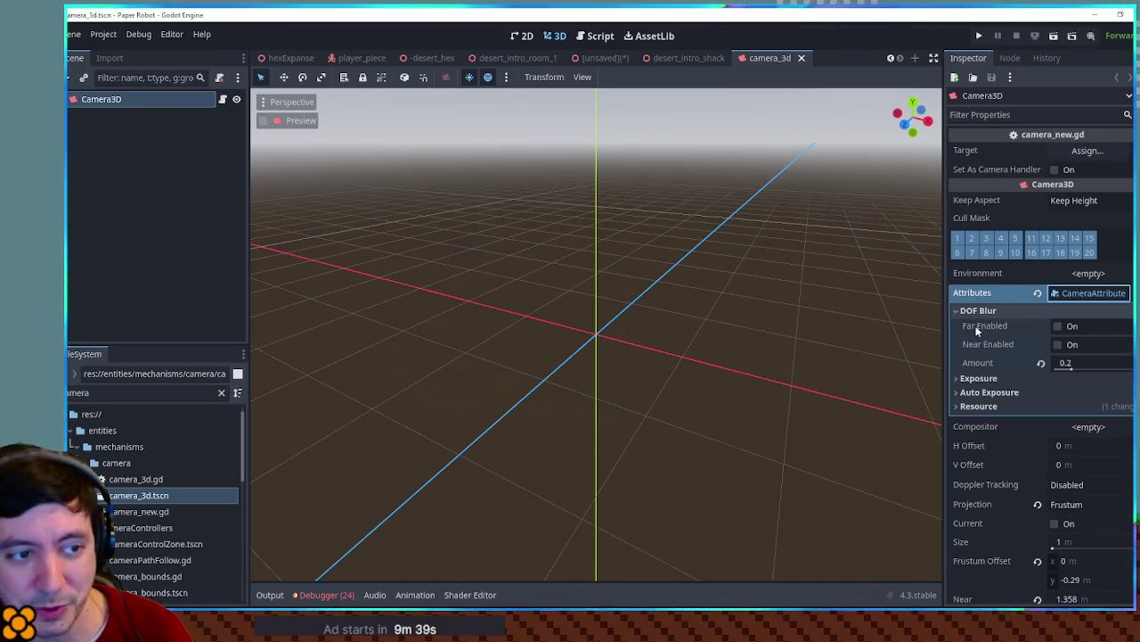
left_click(981, 311)
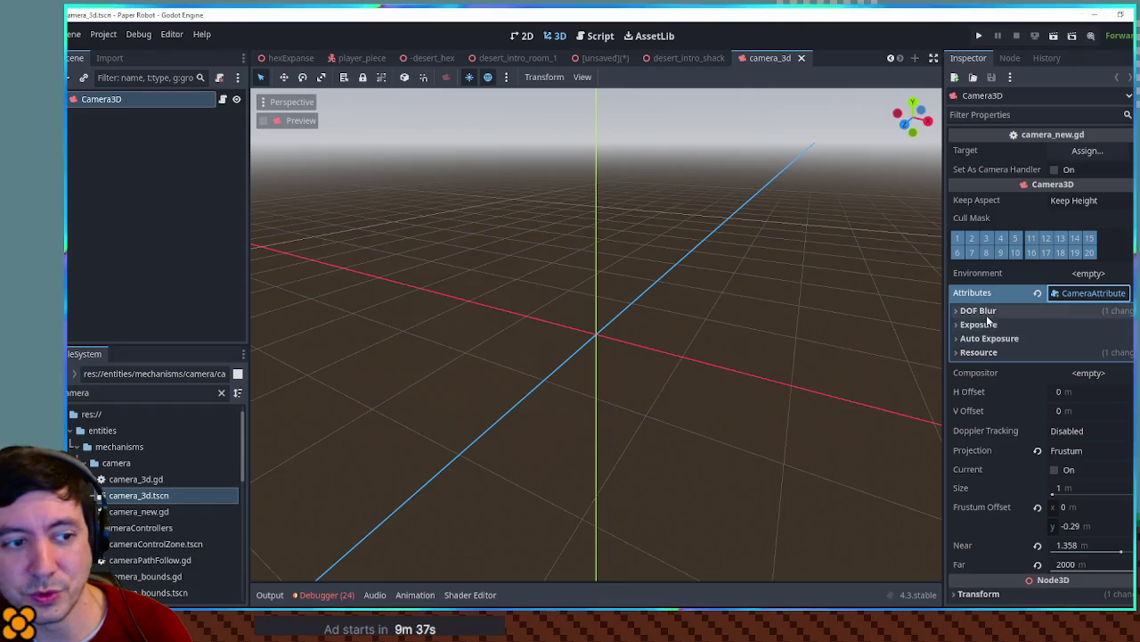
left_click(992, 312)
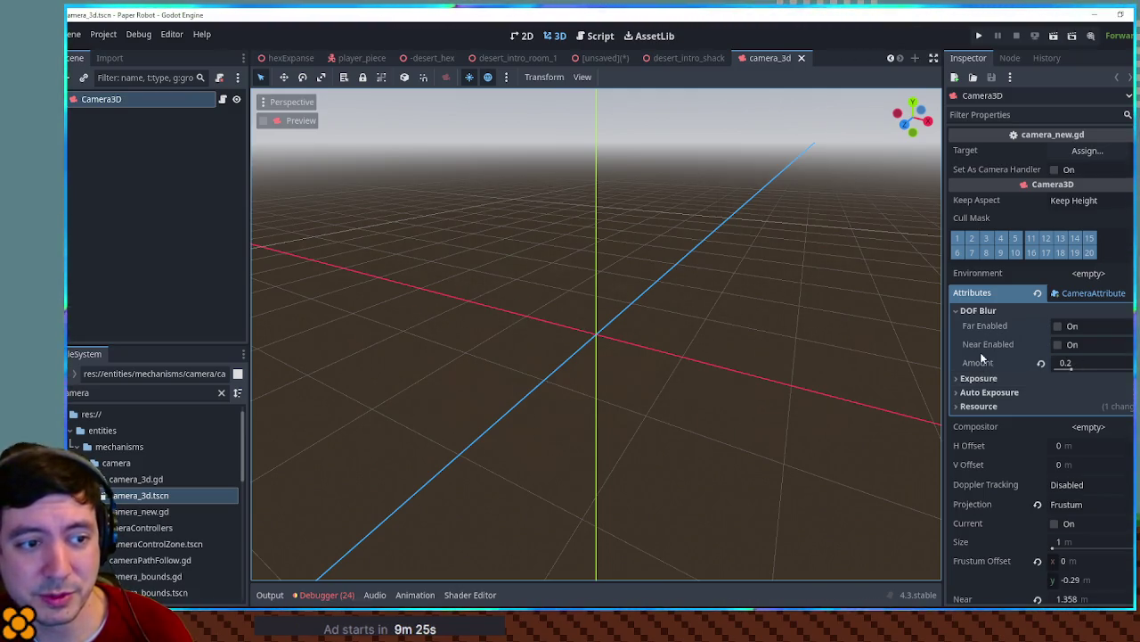
left_click(1059, 326)
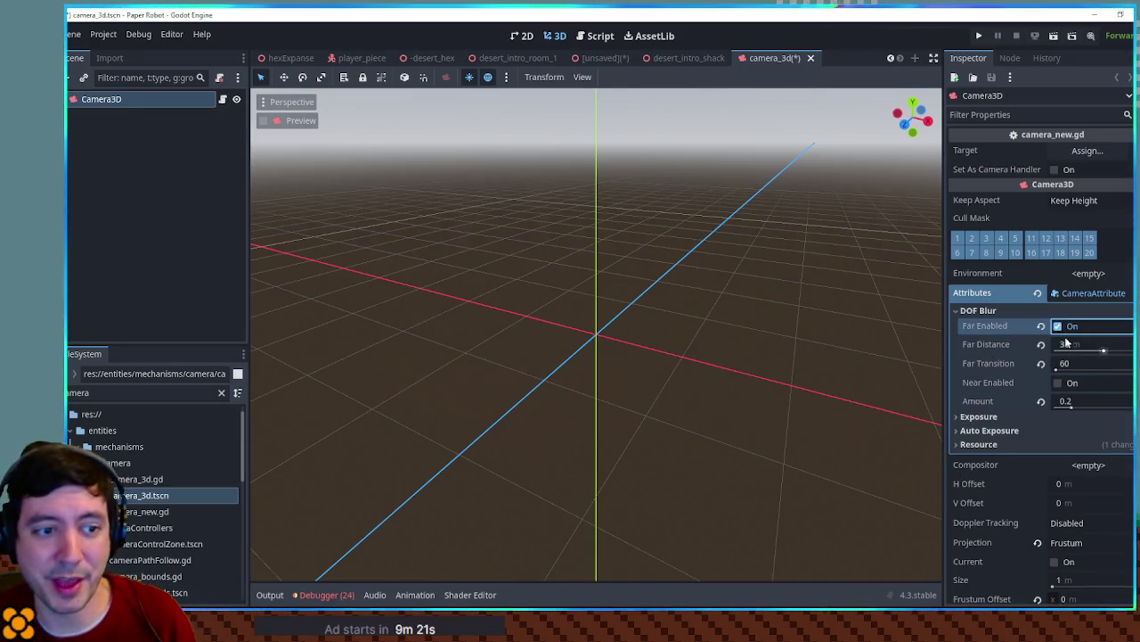
left_click(1057, 326)
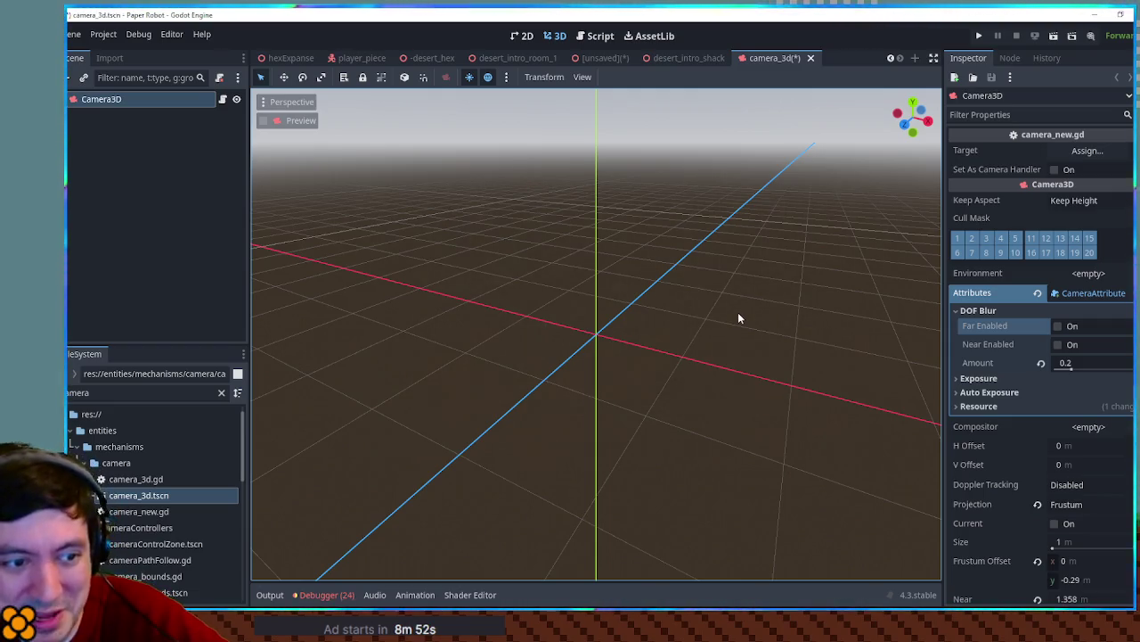
middle_click(787, 57)
Close the camera_3d scene without saving and clear the selection in the desert scene
left_click(710, 351)
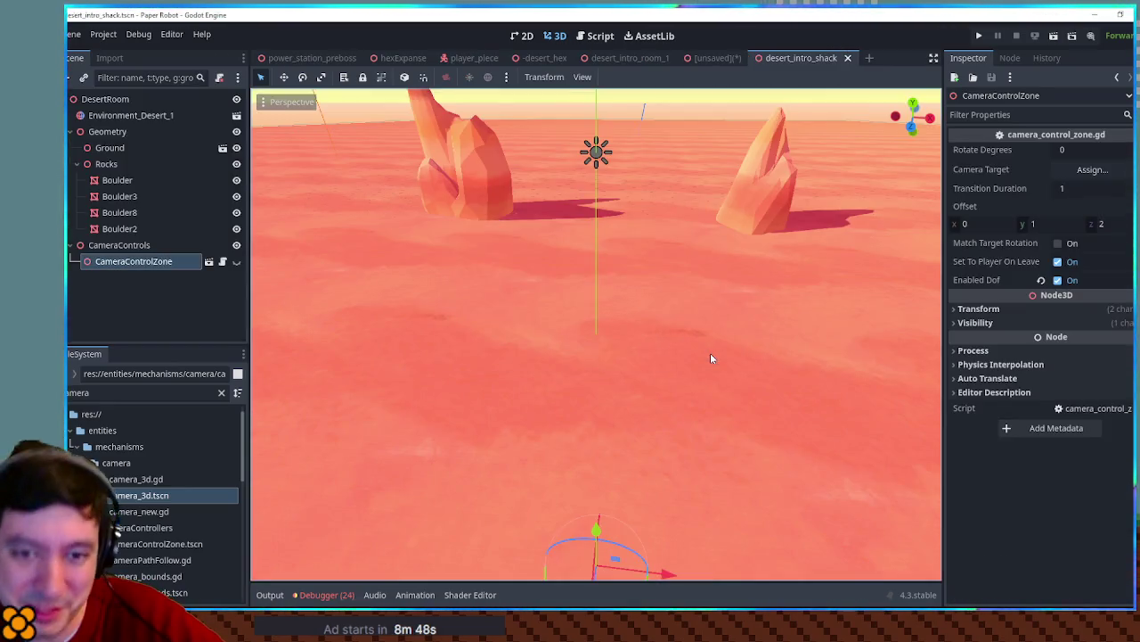
left_click(713, 117)
scroll(723, 122, "down", 5)
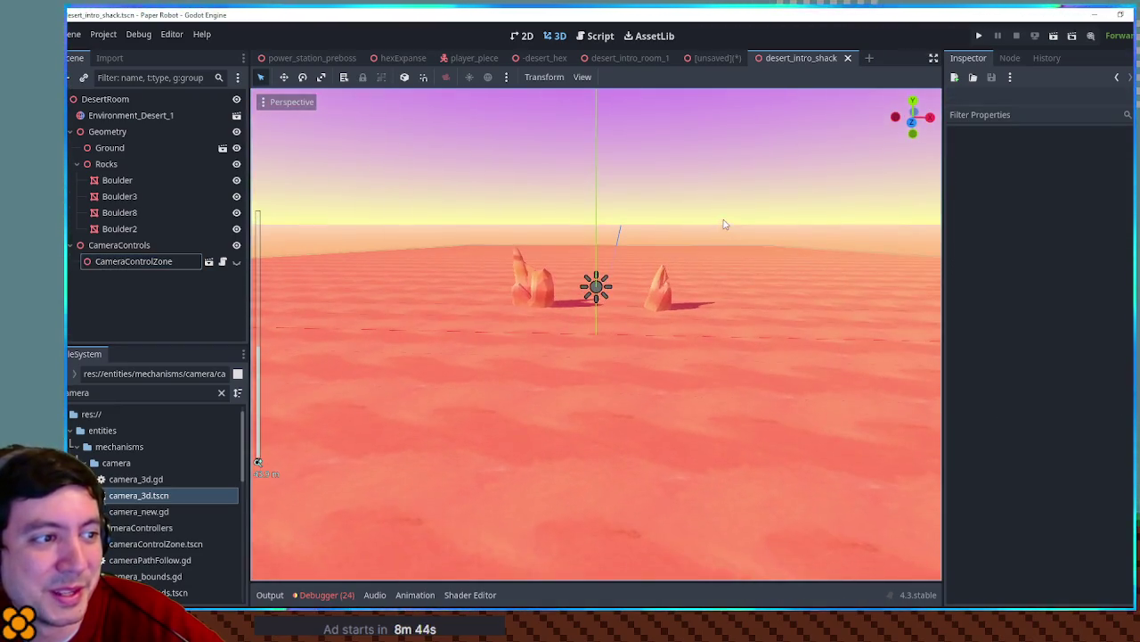
scroll(624, 298, "up", 5)
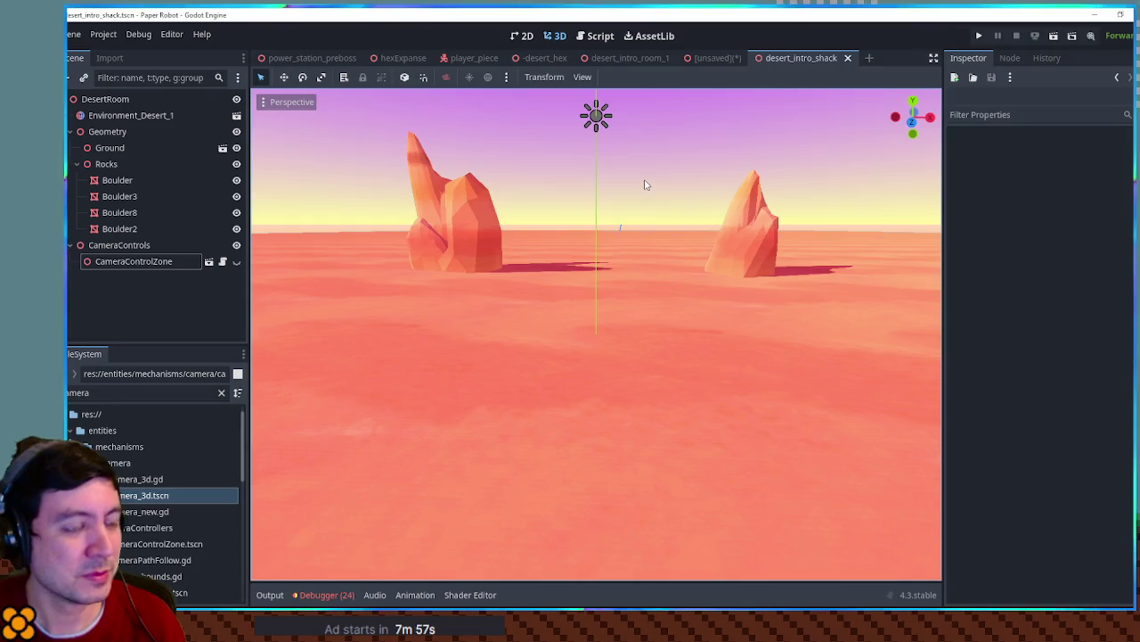
scroll(643, 184, "down", 8)
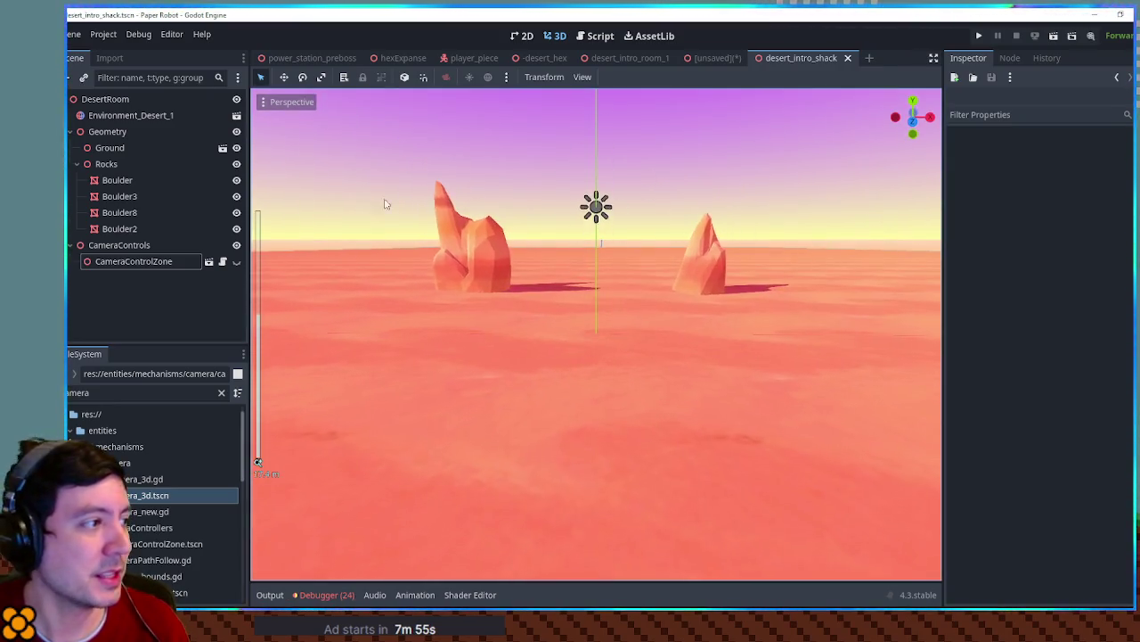
Open the instanced environment_desert_1 scene and orbit up to the horizon and sky
left_click(236, 115)
mouse_move(499, 247)
left_mouse_down()
mouse_move(641, 258)
mouse_move(645, 173)
left_mouse_up()
scroll(669, 294, "down", 2)
scroll(668, 316, "up", 3)
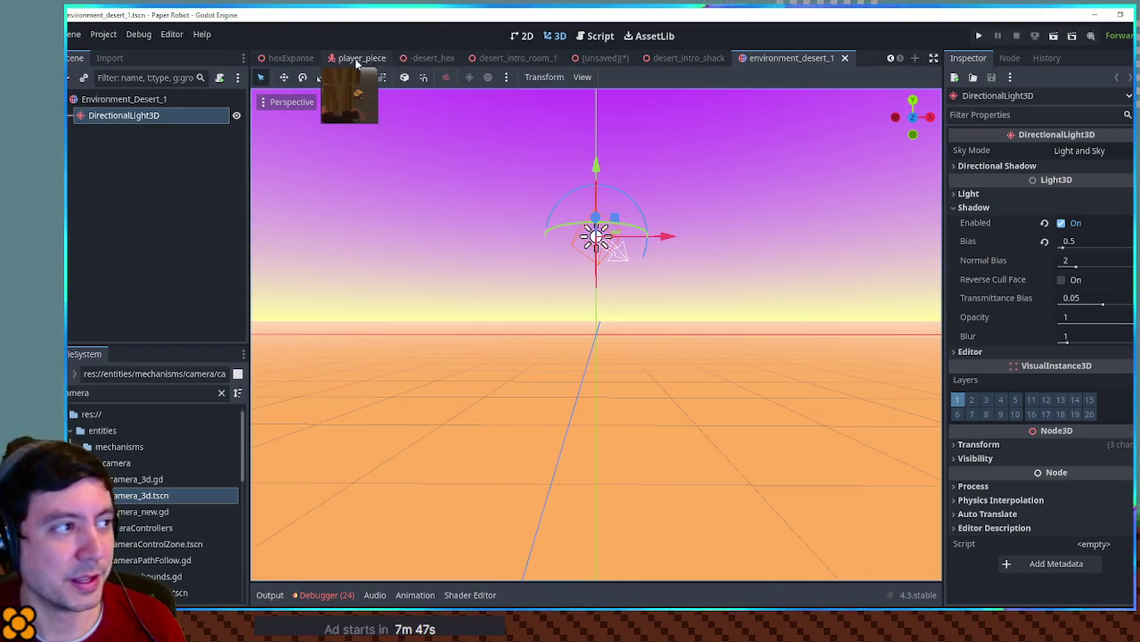
Collapse the light's Shadow section, select Environment_Desert_1 for its WorldEnvironment, and orbit to view the sky
left_click(287, 58)
scroll(641, 257, "down", 3)
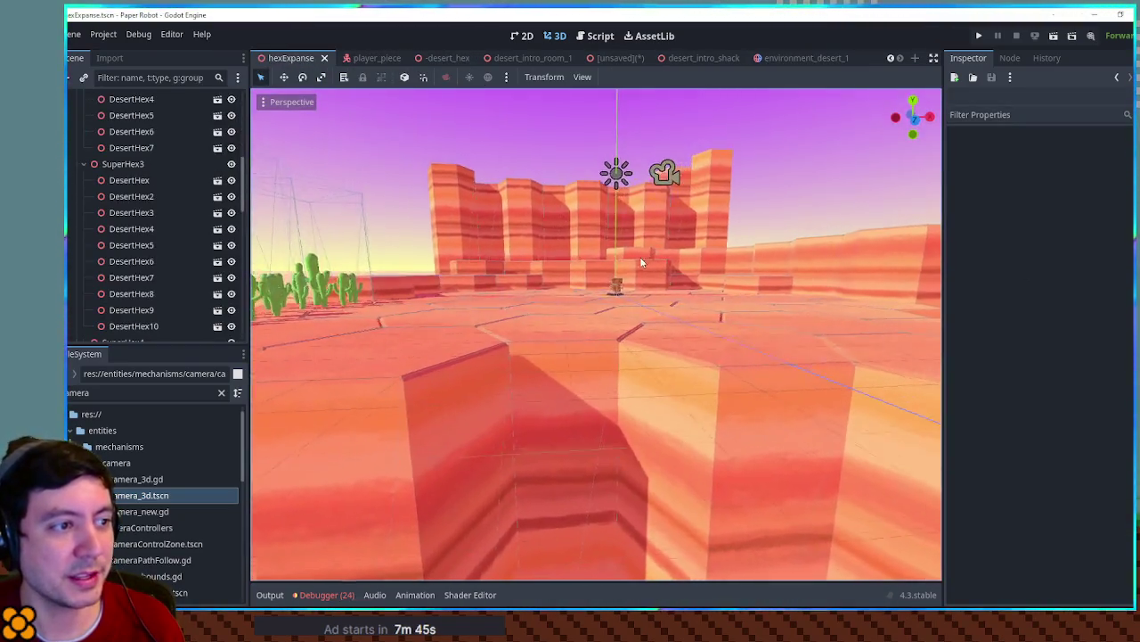
left_click(780, 58)
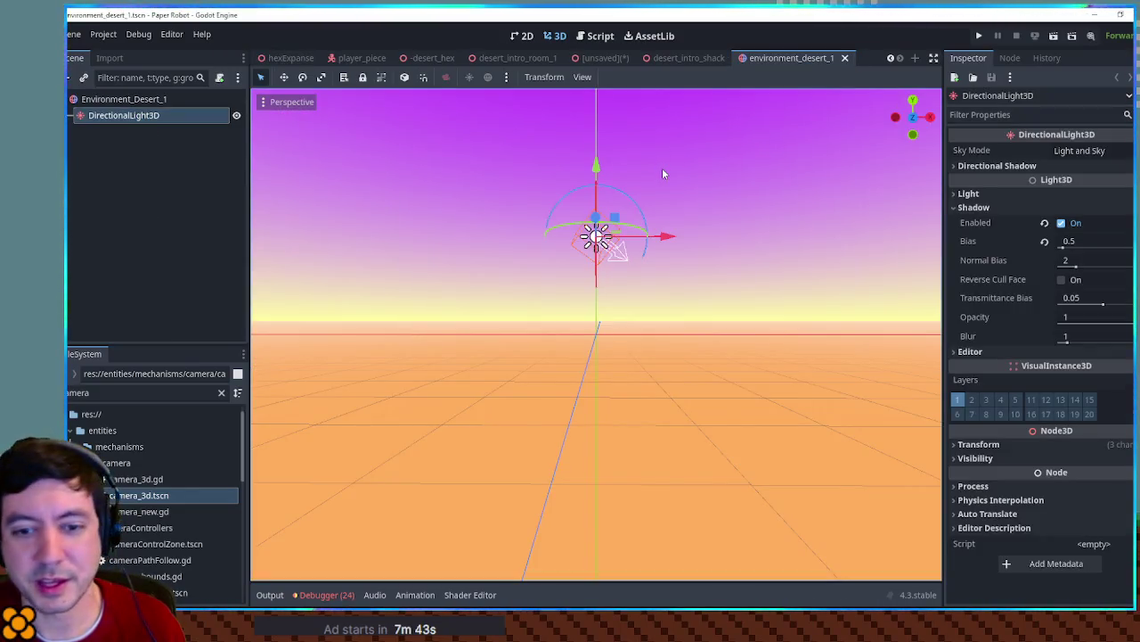
left_click(991, 208)
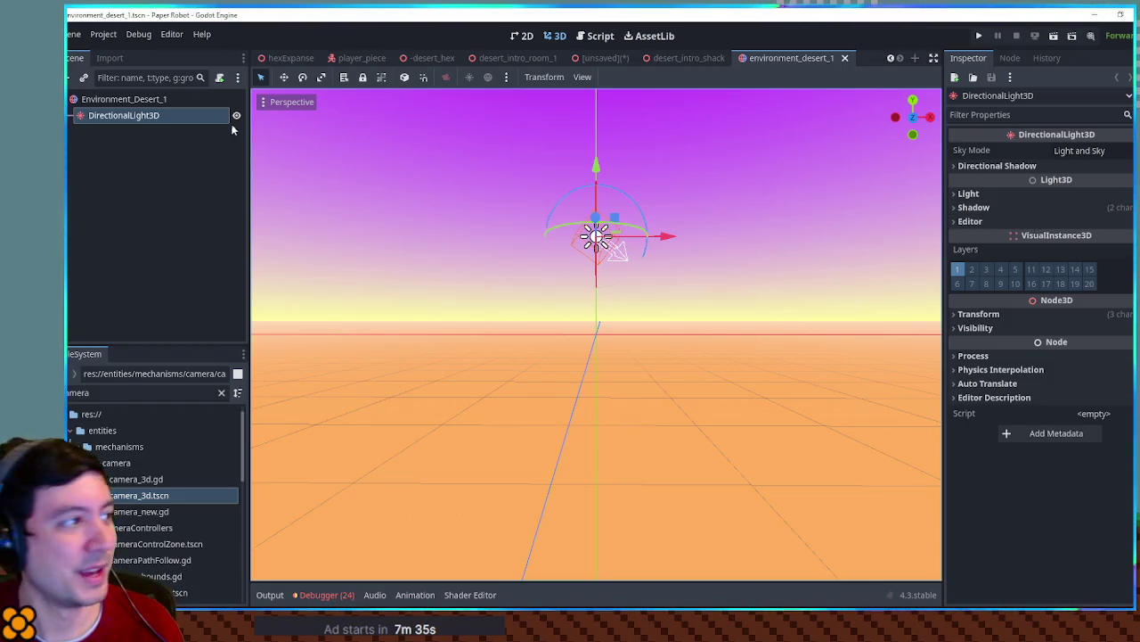
left_click(154, 101)
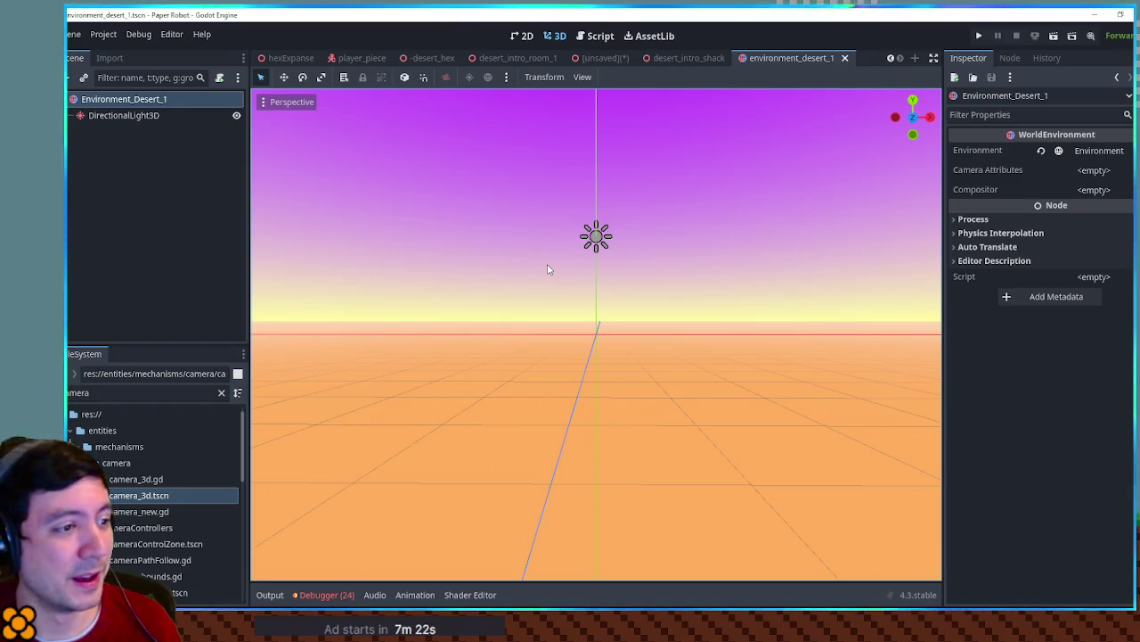
mouse_move(610, 272)
left_mouse_down()
mouse_move(639, 296)
mouse_move(606, 282)
left_mouse_up()
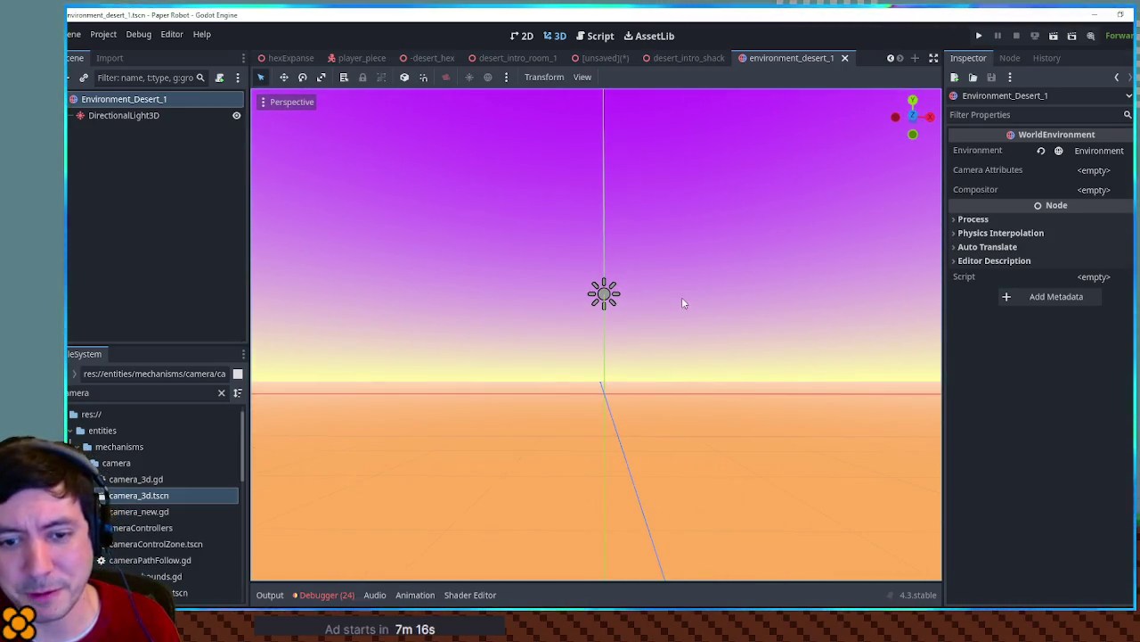
left_click_drag(645, 332, 664, 354)
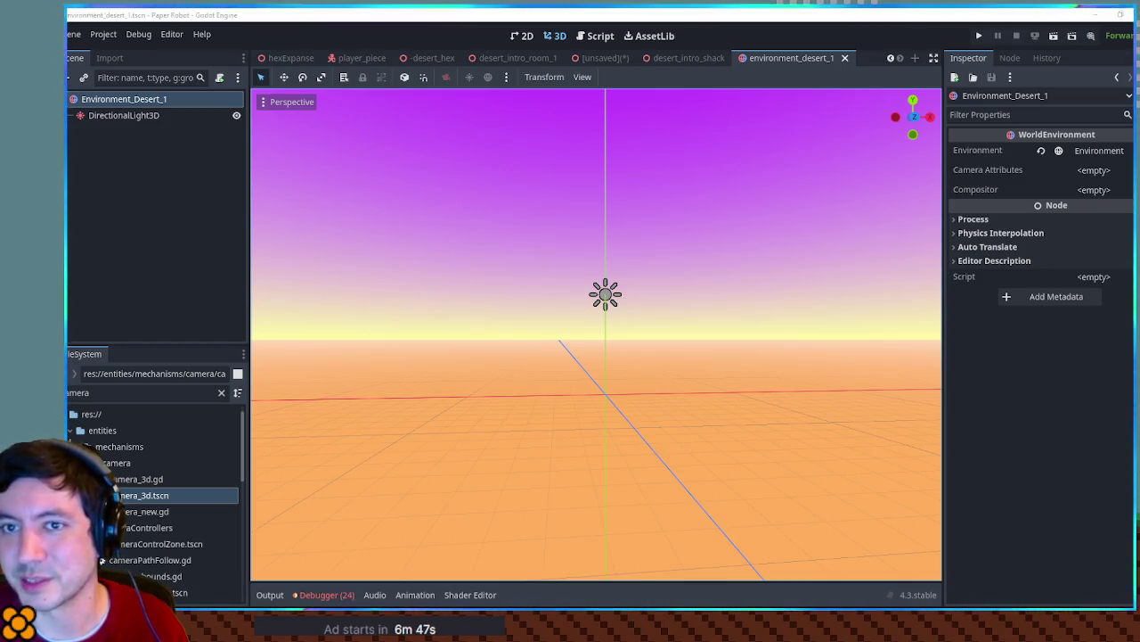
key("alt+Tab")
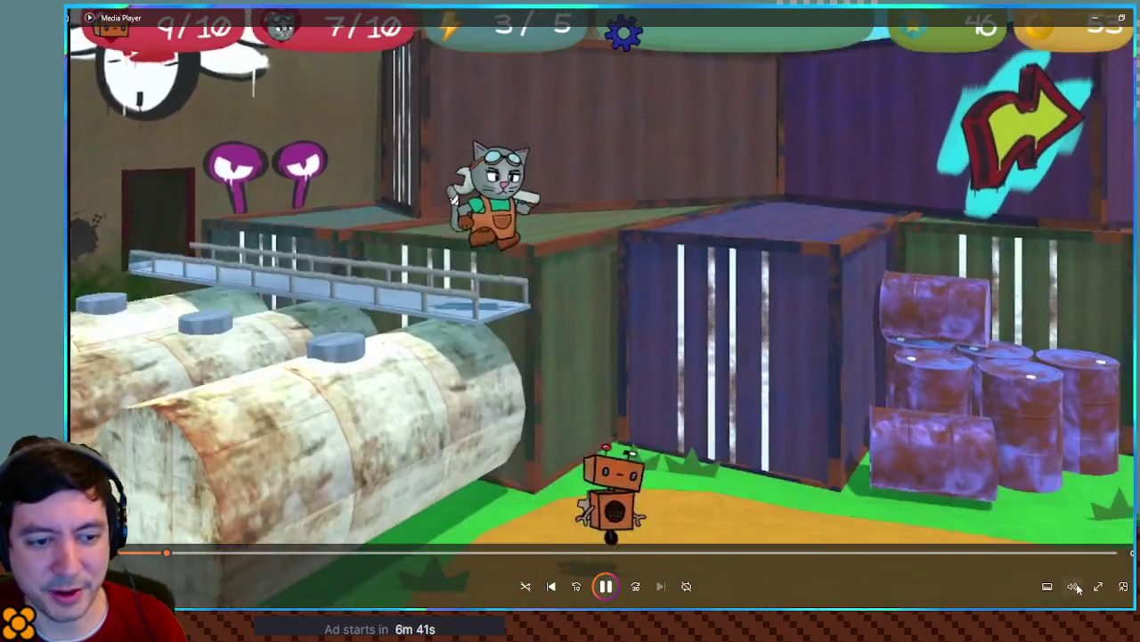
mouse_move(1075, 584)
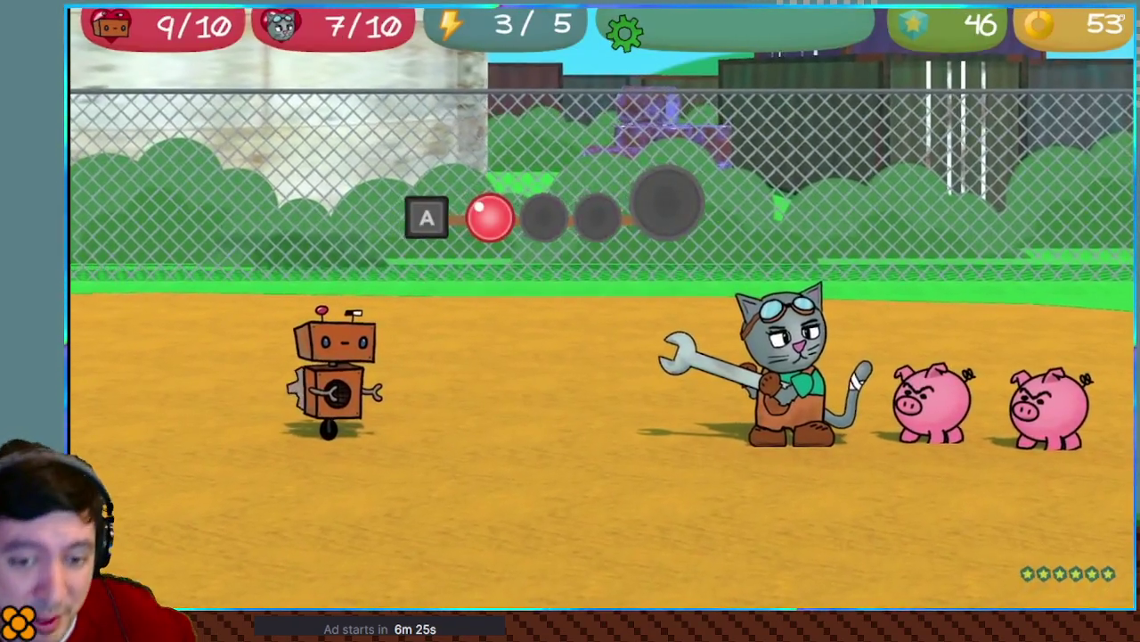
key("a")
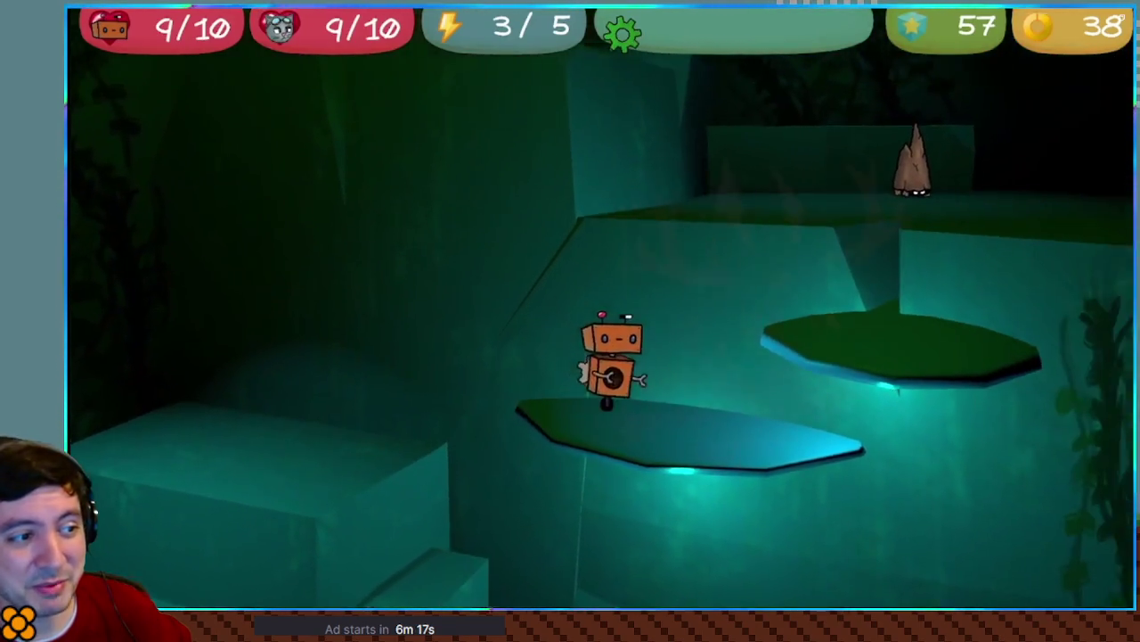
key("Down")
key("space")
key("Down")
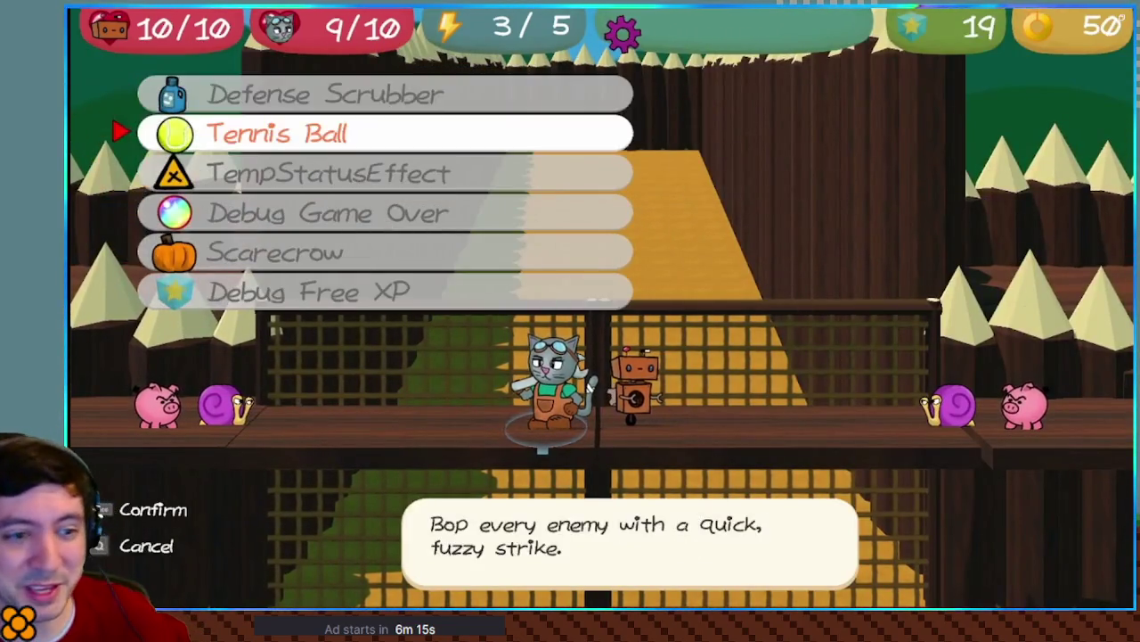
key("space")
key("space")
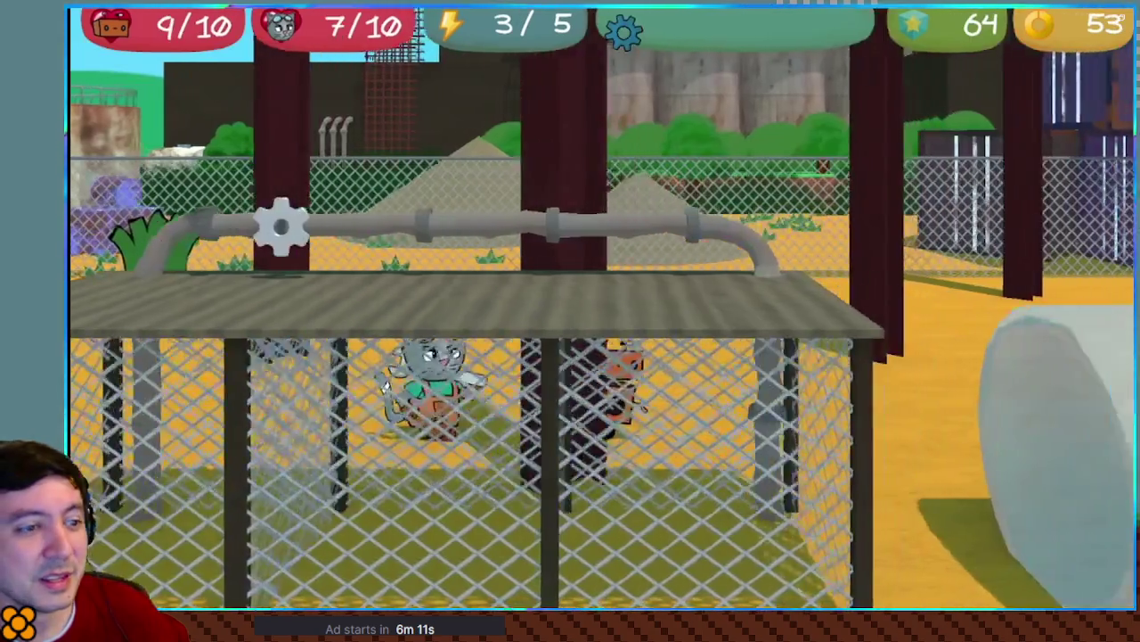
key("Right")
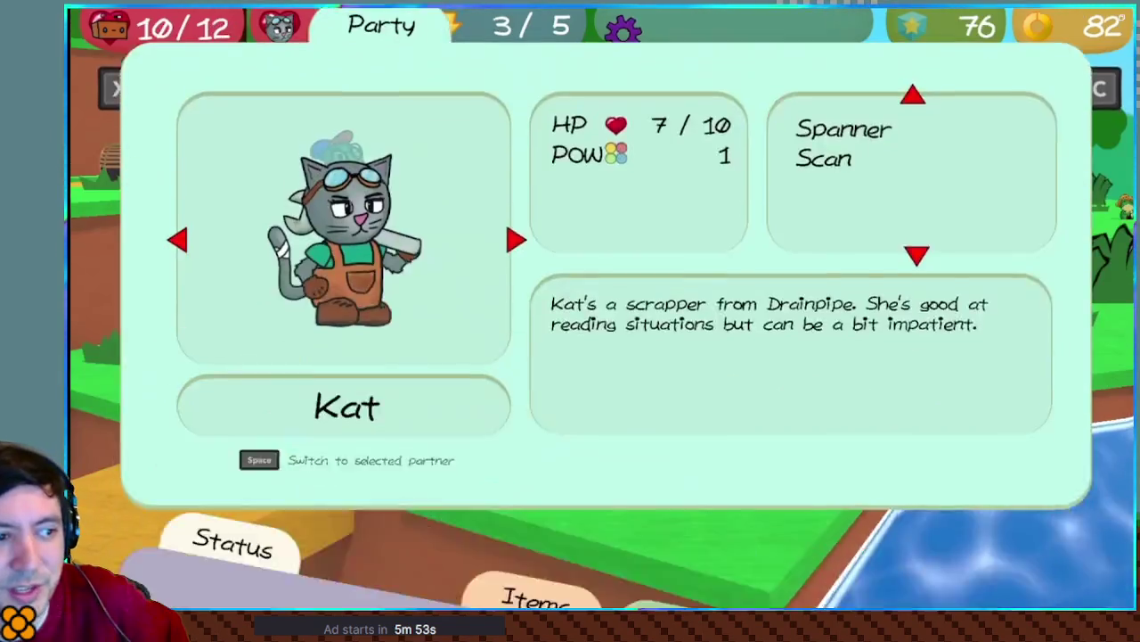
key("Right")
key("space")
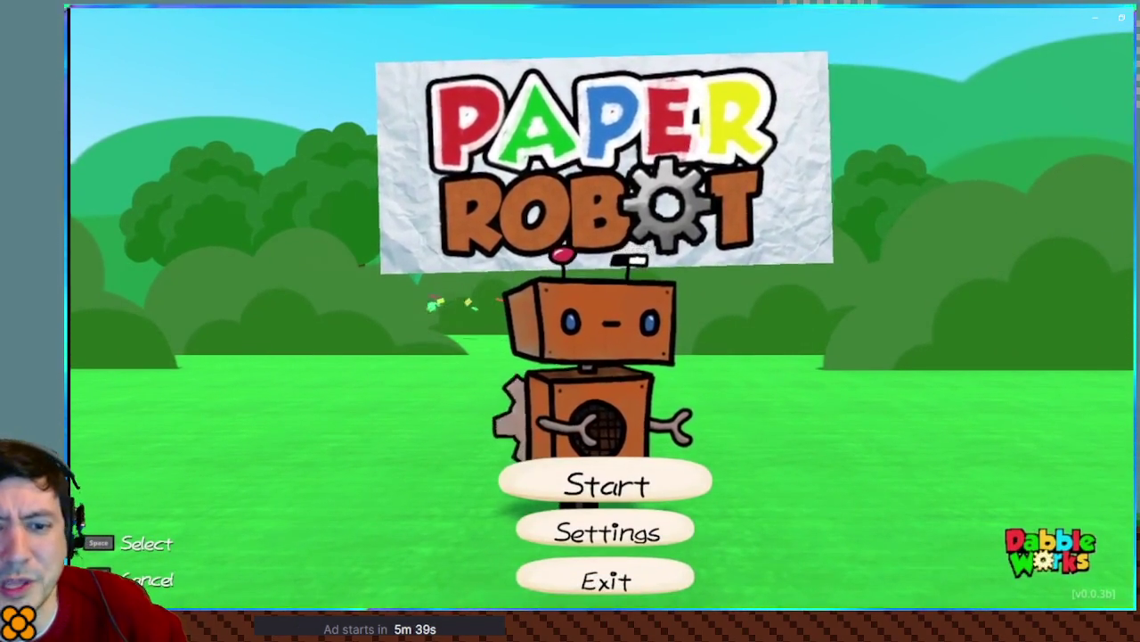
mouse_move(1104, 489)
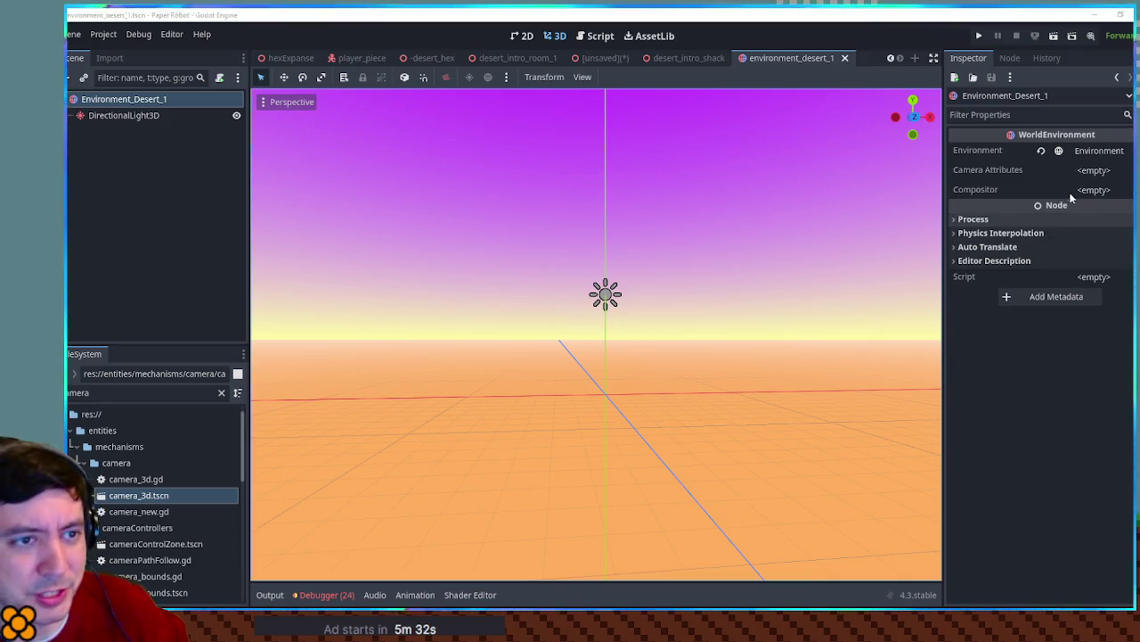
Set the ProceduralSky's sky curve to 0.261 and save the environment scene
left_click(1085, 152)
left_click(1044, 182)
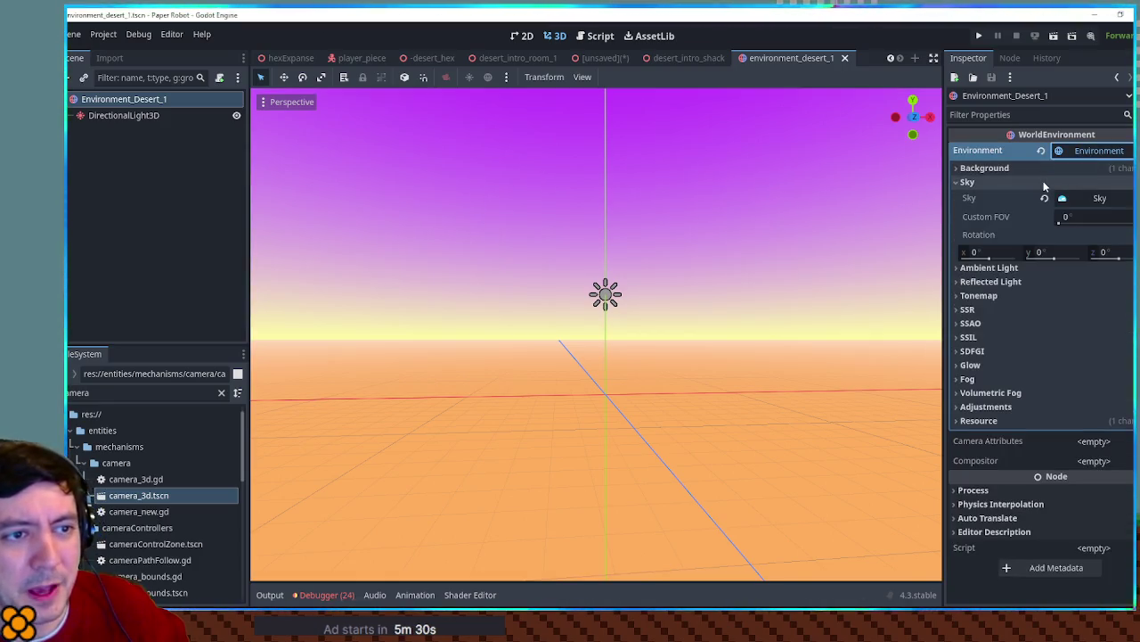
left_click(1095, 198)
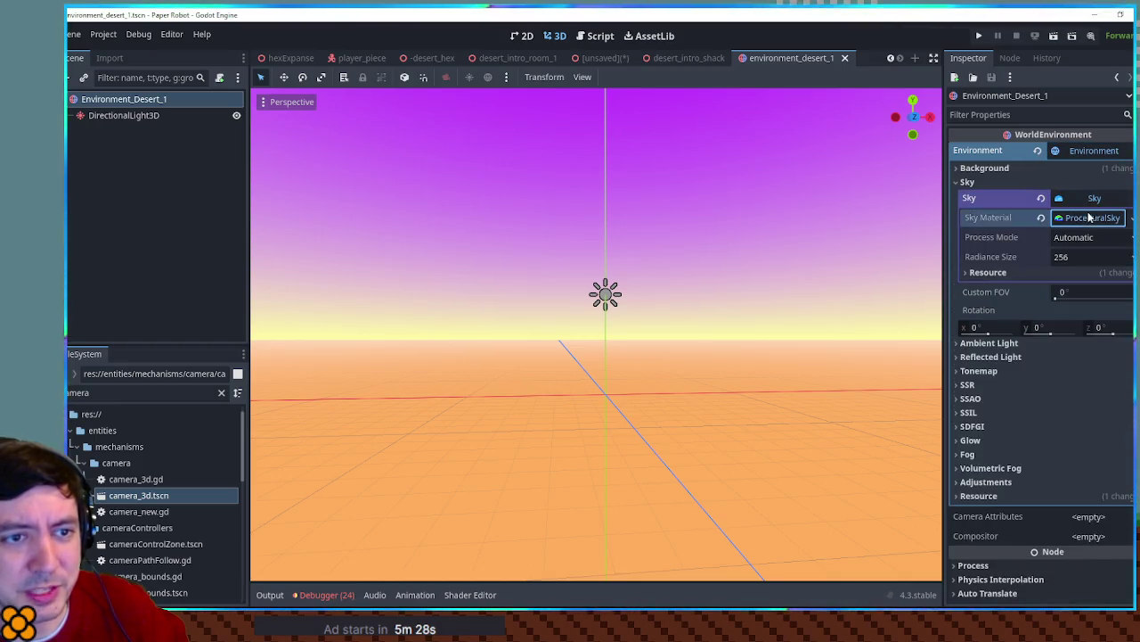
left_click(1089, 218)
left_click(1032, 271)
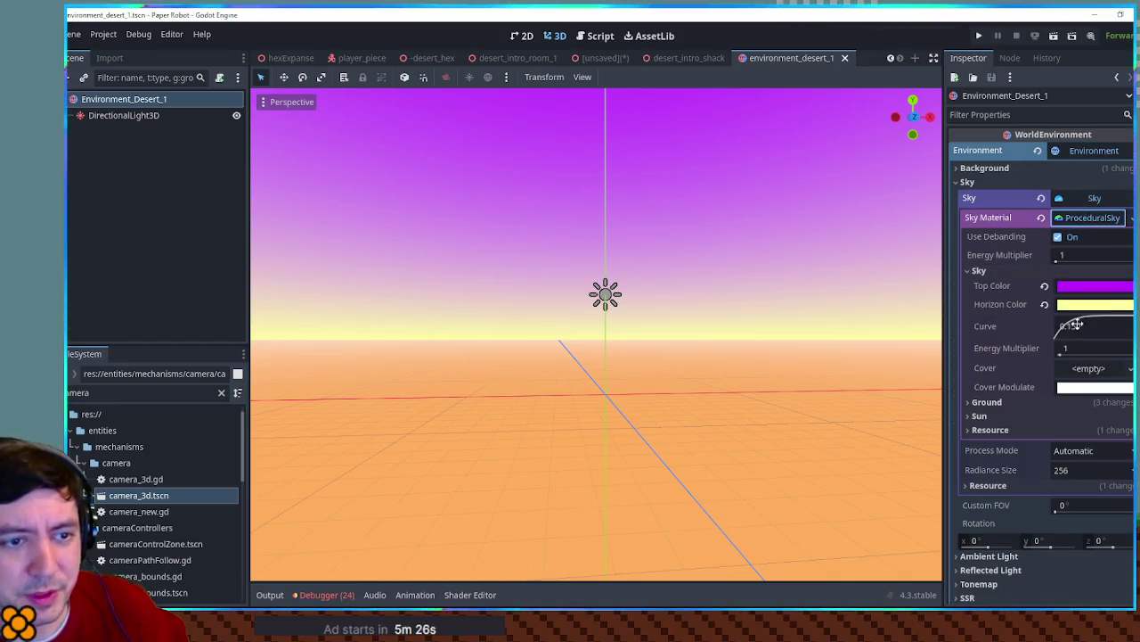
left_click_drag(1076, 324, 1094, 324)
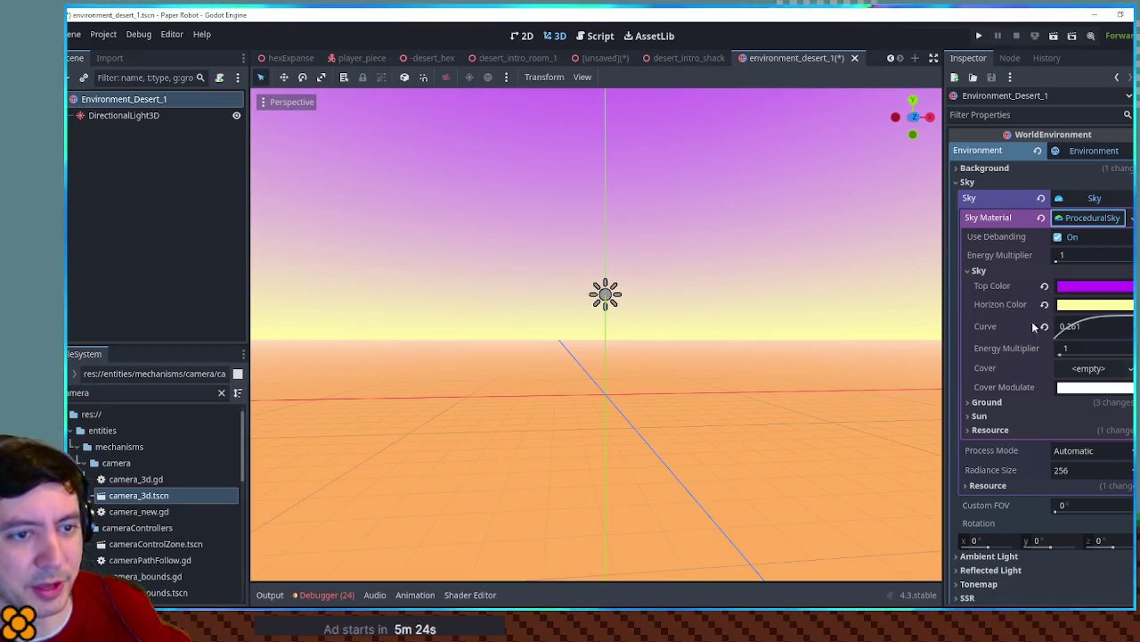
key("ctrl+s")
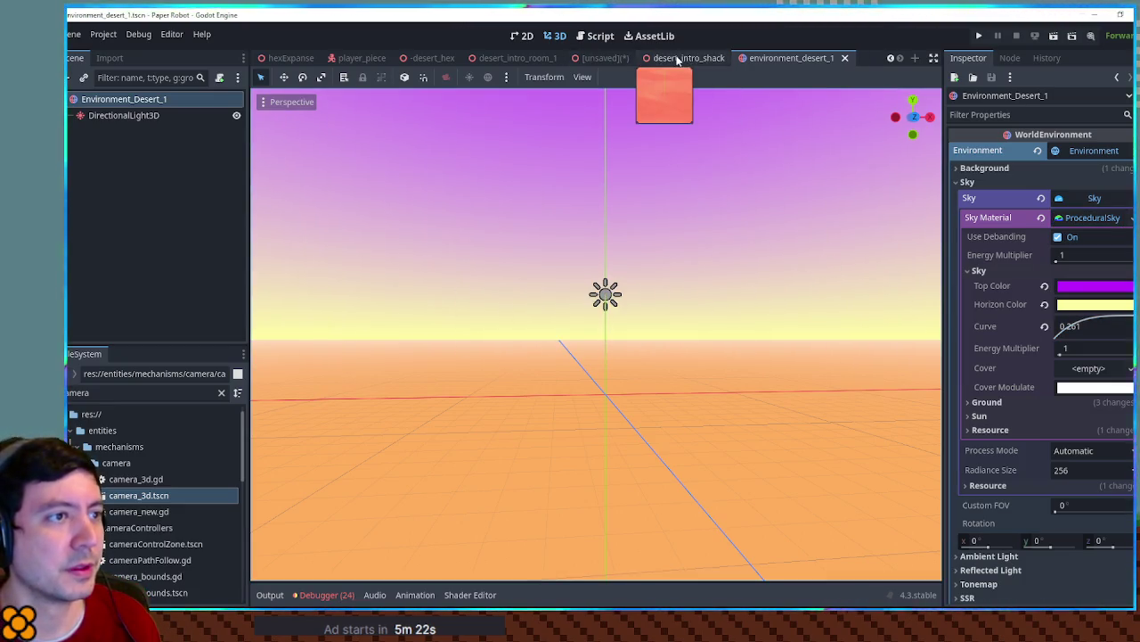
Switch to desert_intro_shack, look over the desert rocks, and run the scene
left_click(677, 58)
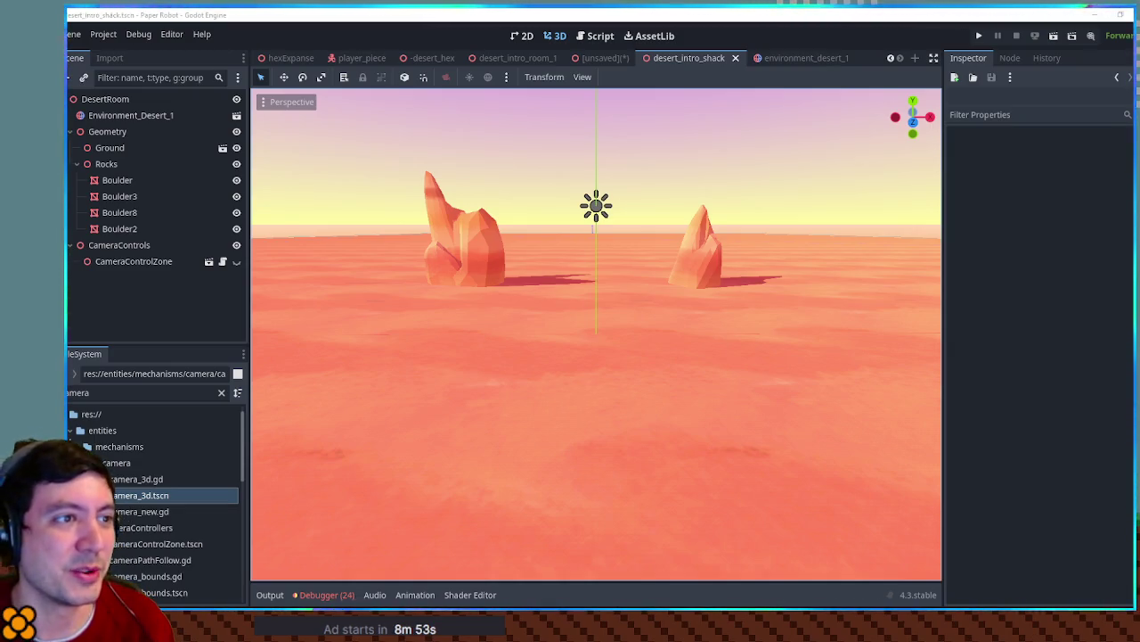
mouse_move(802, 58)
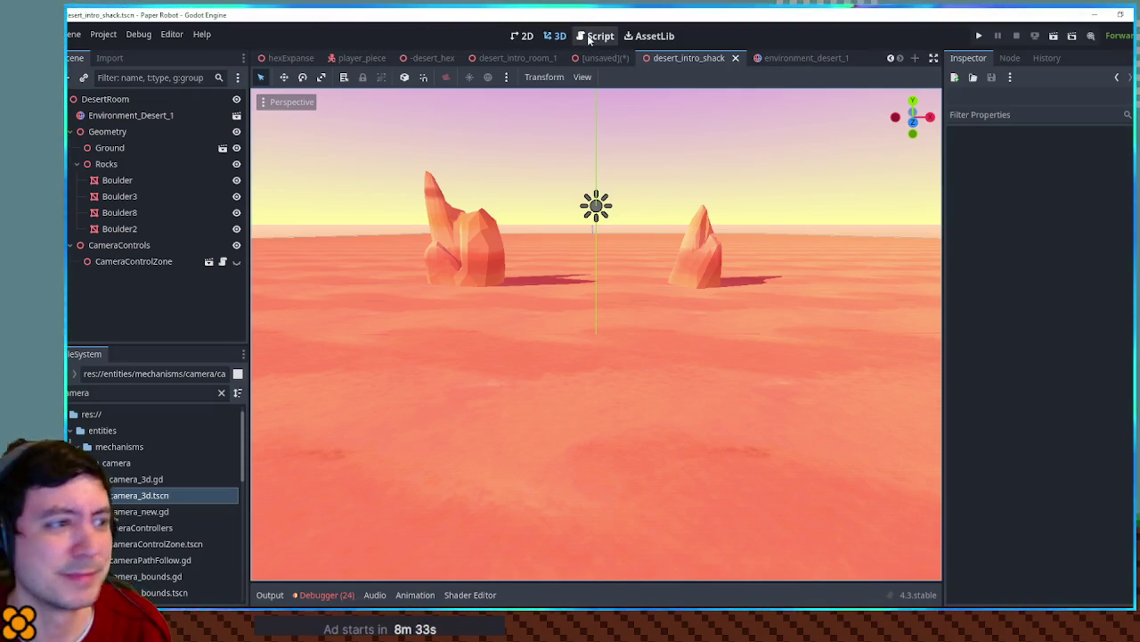
mouse_move(660, 209)
left_mouse_down()
mouse_move(665, 240)
mouse_move(665, 212)
mouse_move(669, 224)
mouse_move(638, 181)
left_mouse_up()
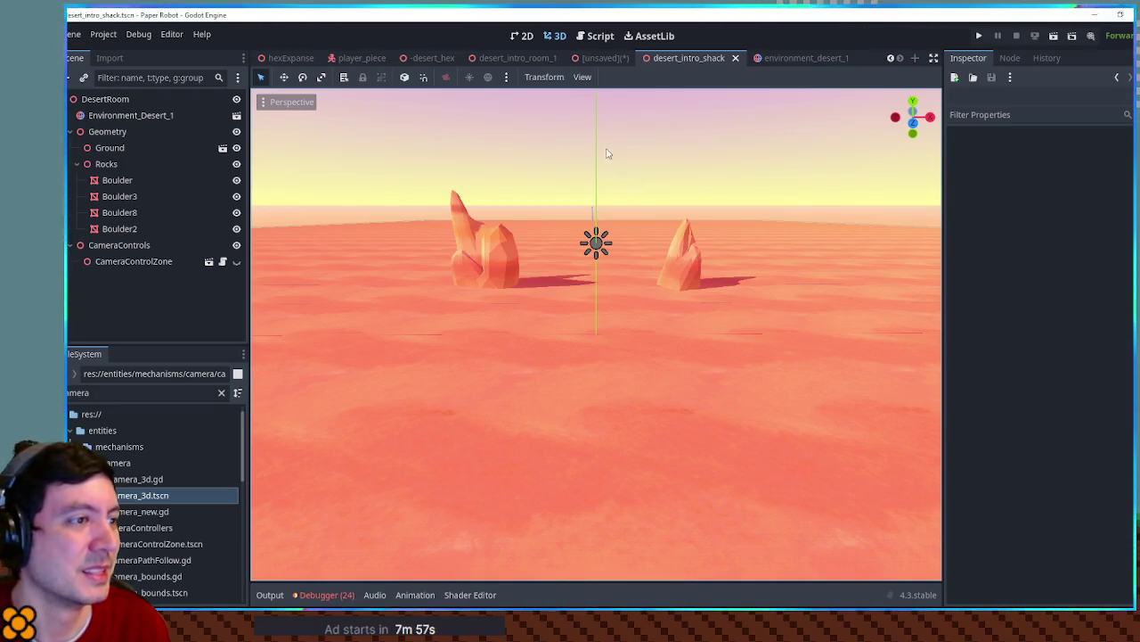
scroll(601, 265, "down", 3)
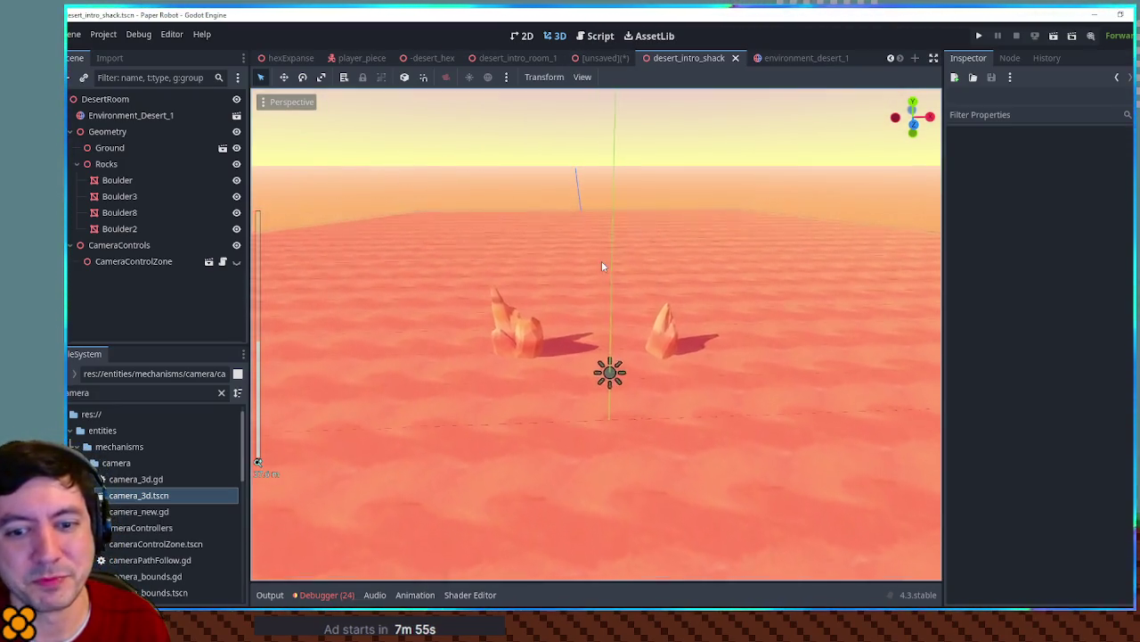
mouse_move(601, 260)
left_mouse_down()
mouse_move(766, 403)
mouse_move(715, 376)
mouse_move(697, 391)
left_mouse_up()
scroll(714, 382, "up", 2)
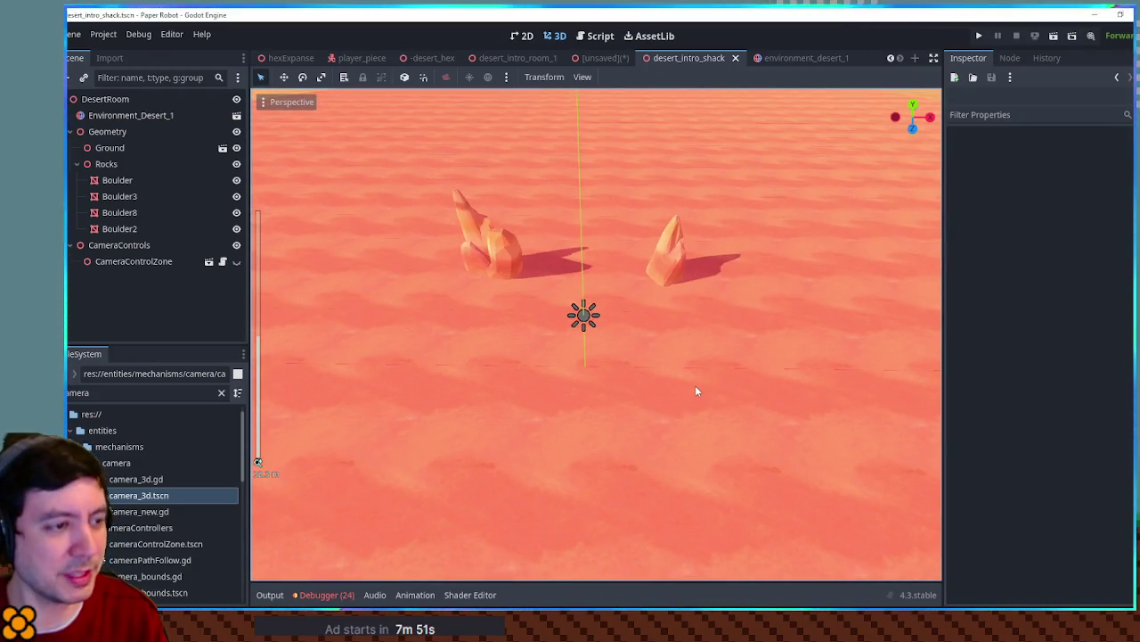
key("F6")
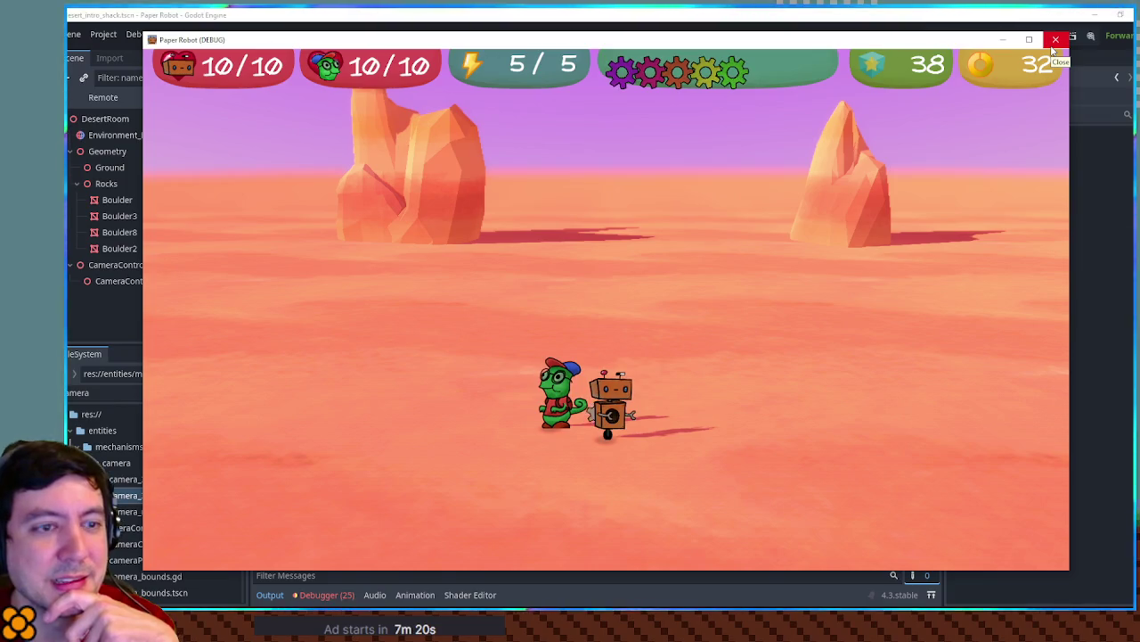
Close the Paper Robot (DEBUG) game window to return to the editor
left_click(1053, 49)
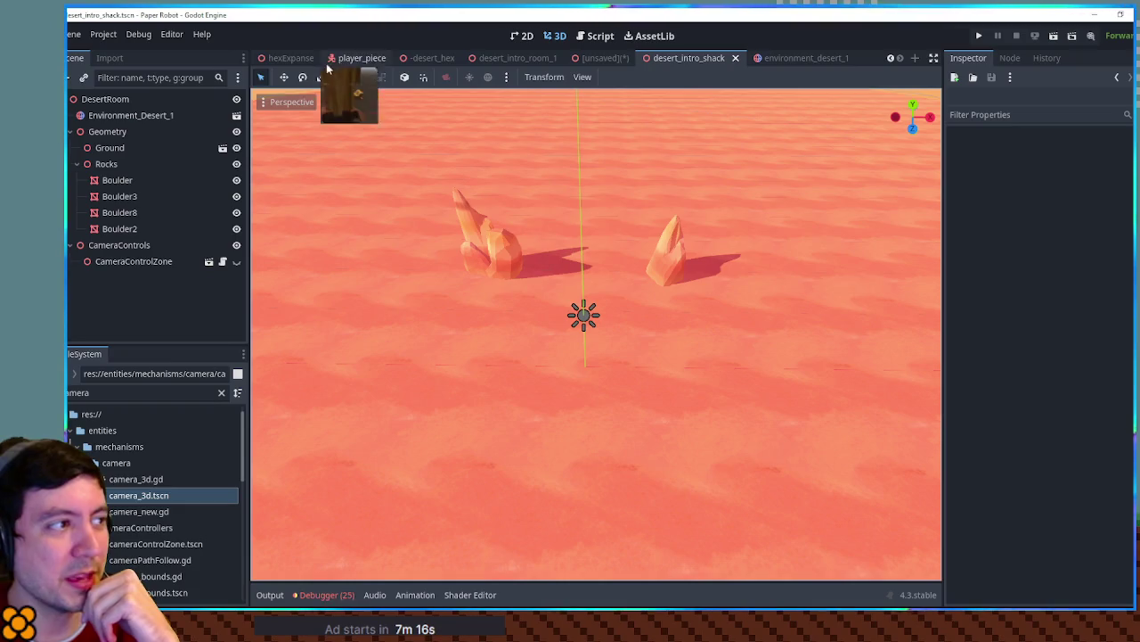
Switch to hexExpanse and orbit low and close around its hex terrain
left_click(287, 58)
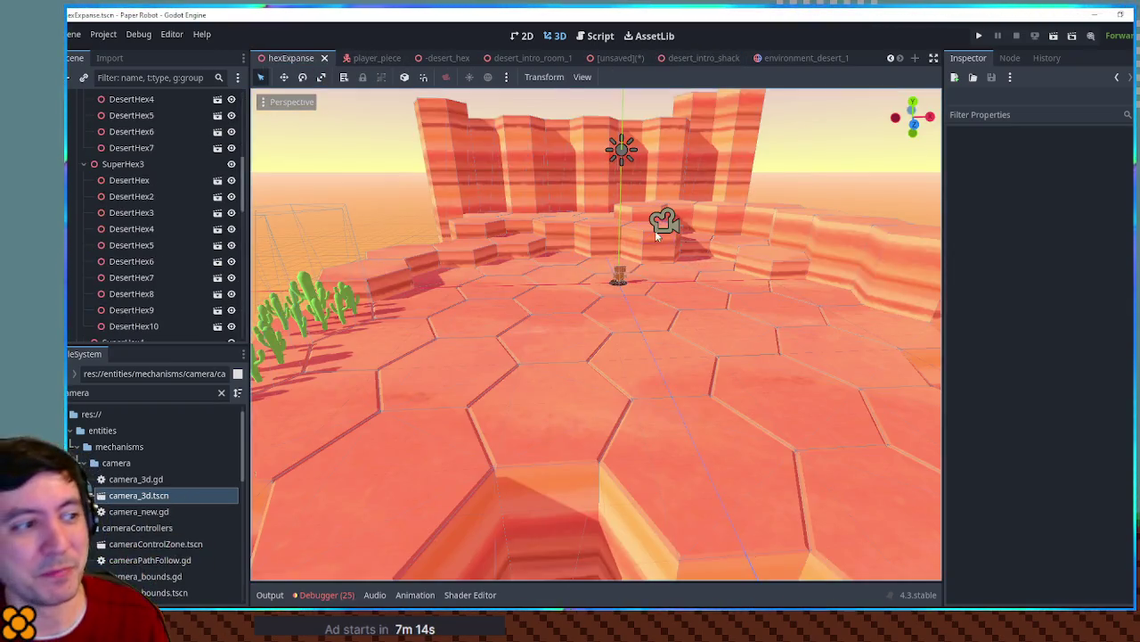
scroll(655, 230, "down", 5)
scroll(752, 302, "up", 5)
mouse_move(769, 318)
left_mouse_down()
mouse_move(690, 294)
mouse_move(736, 356)
left_mouse_up()
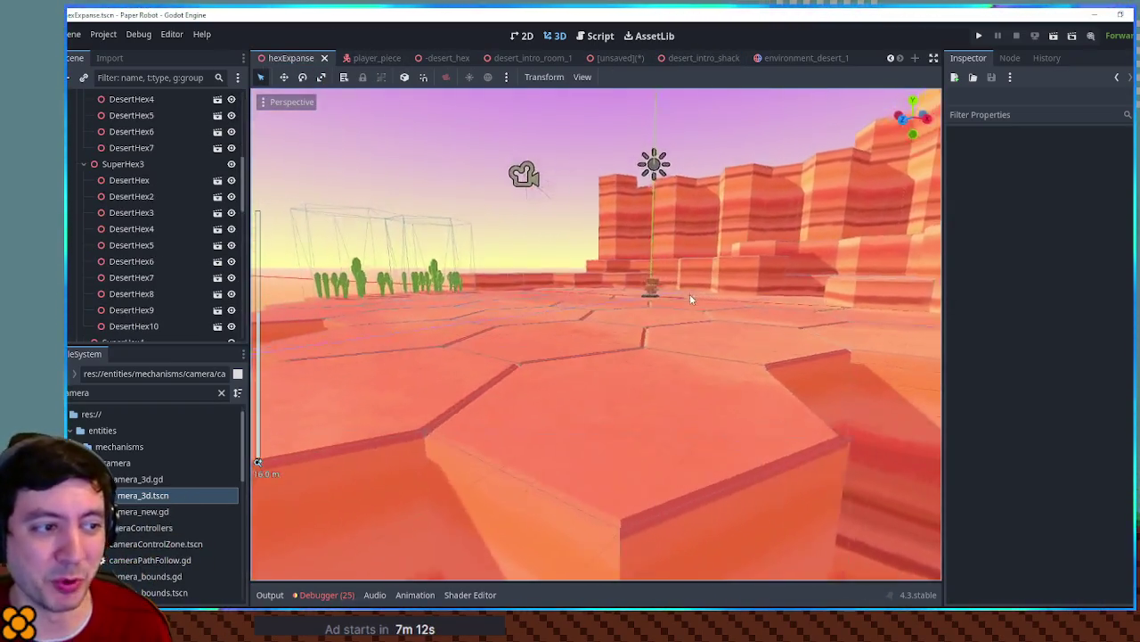
mouse_move(716, 316)
left_mouse_down()
mouse_move(683, 246)
mouse_move(736, 279)
left_mouse_up()
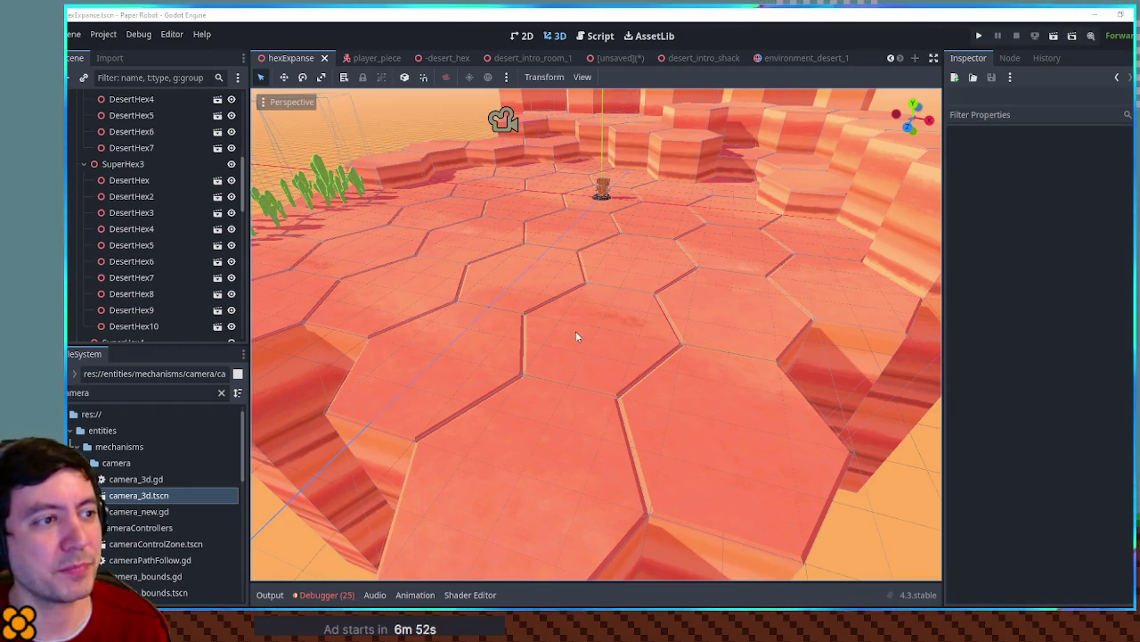
left_click_drag(580, 336, 615, 314)
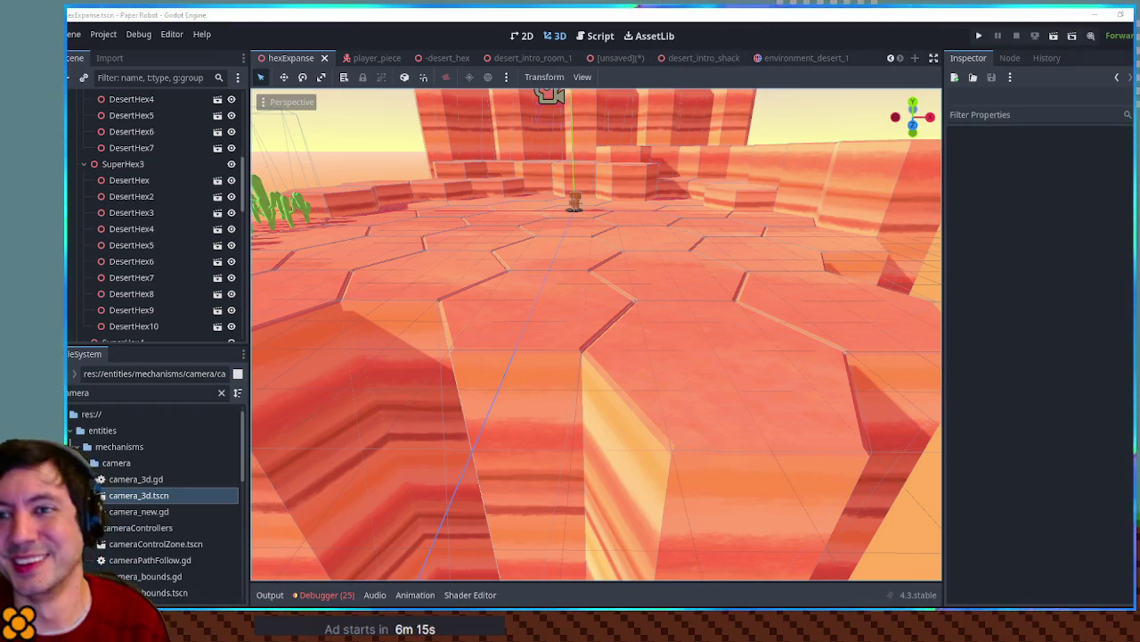
Inspect the Boulder2 rock model in Blender, then return to the desert_intro_shack scene
key("alt+Tab")
scroll(760, 292, "up", 2)
left_click_drag(760, 293, 635, 278)
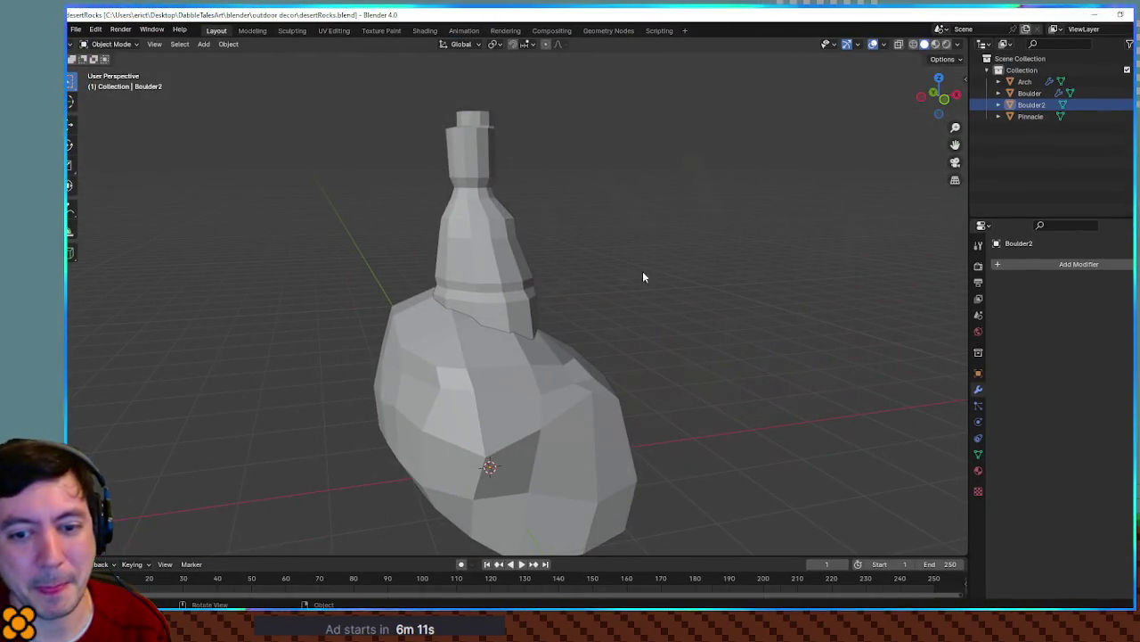
left_click(1096, 14)
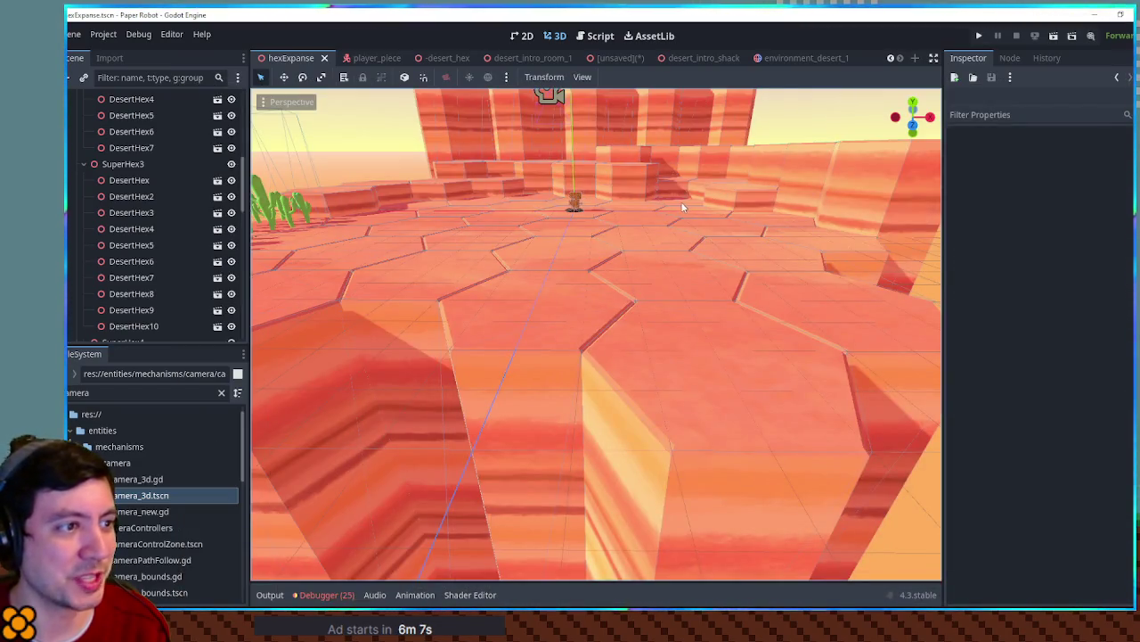
scroll(659, 196, "down", 5)
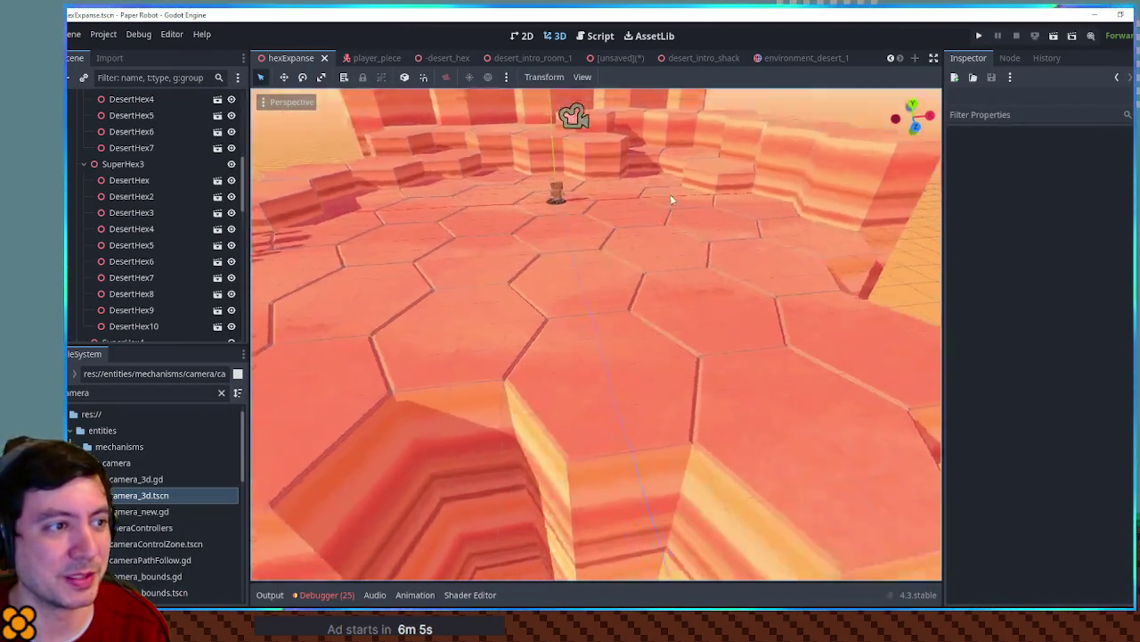
left_click(699, 58)
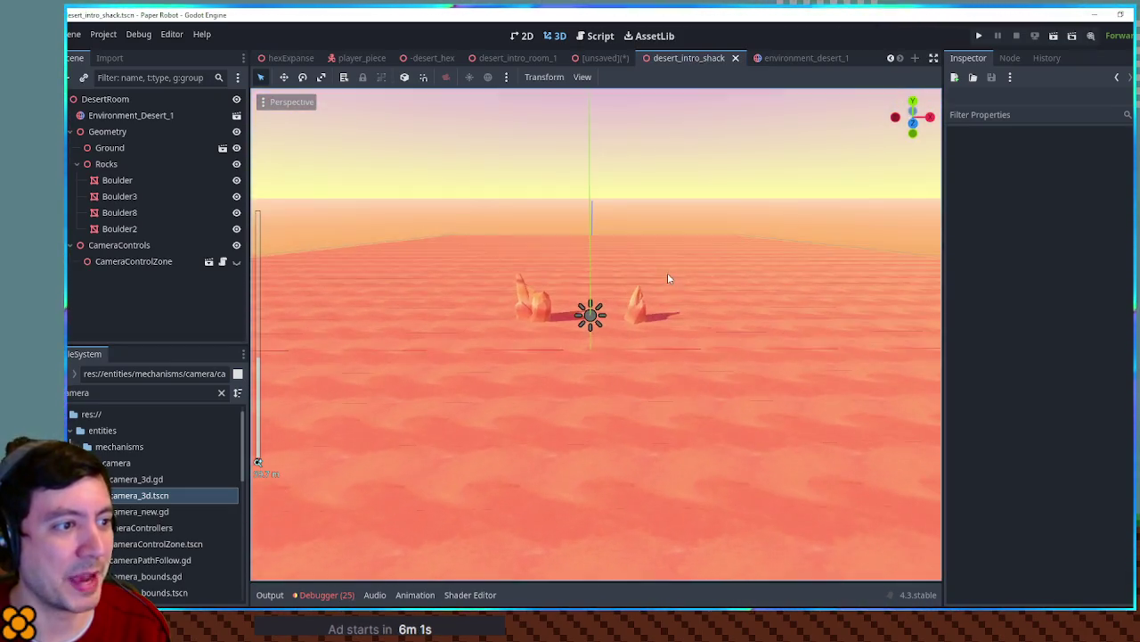
Orbit the intro scene toward the horizon and select Environment_Desert_1 and the Boulder rock
scroll(668, 273, "down", 3)
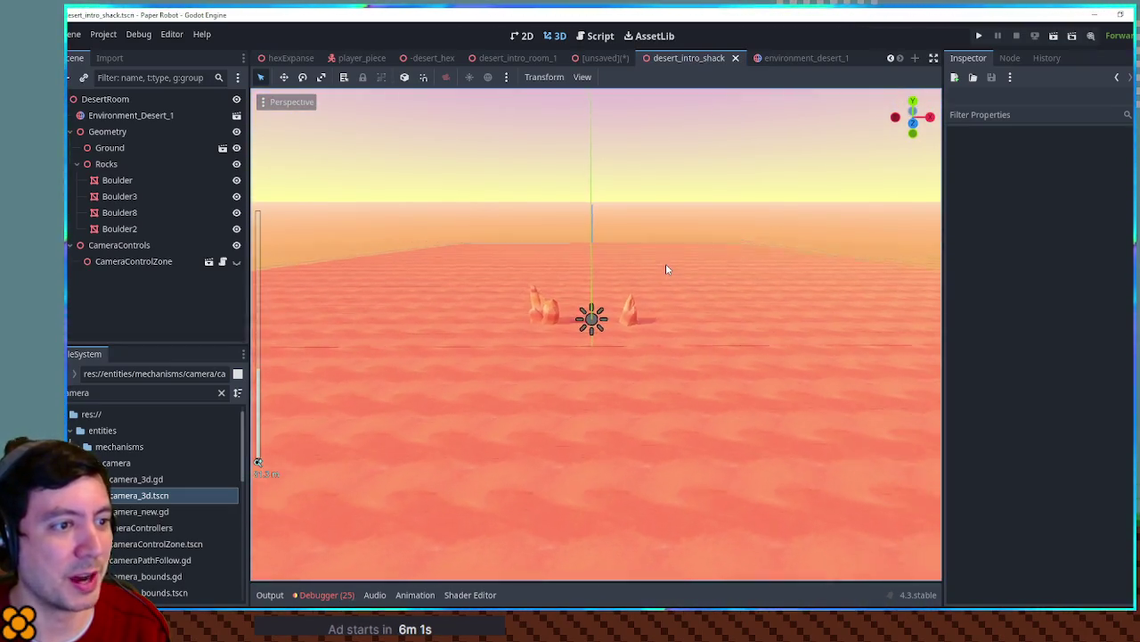
scroll(666, 263, "down", 2)
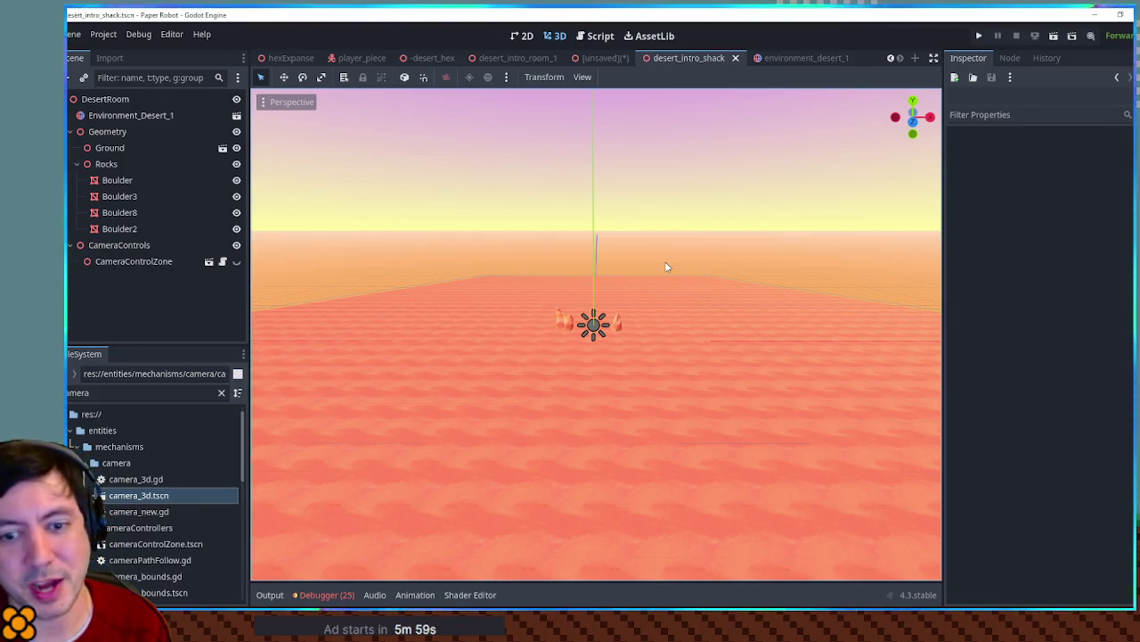
scroll(634, 328, "up", 5)
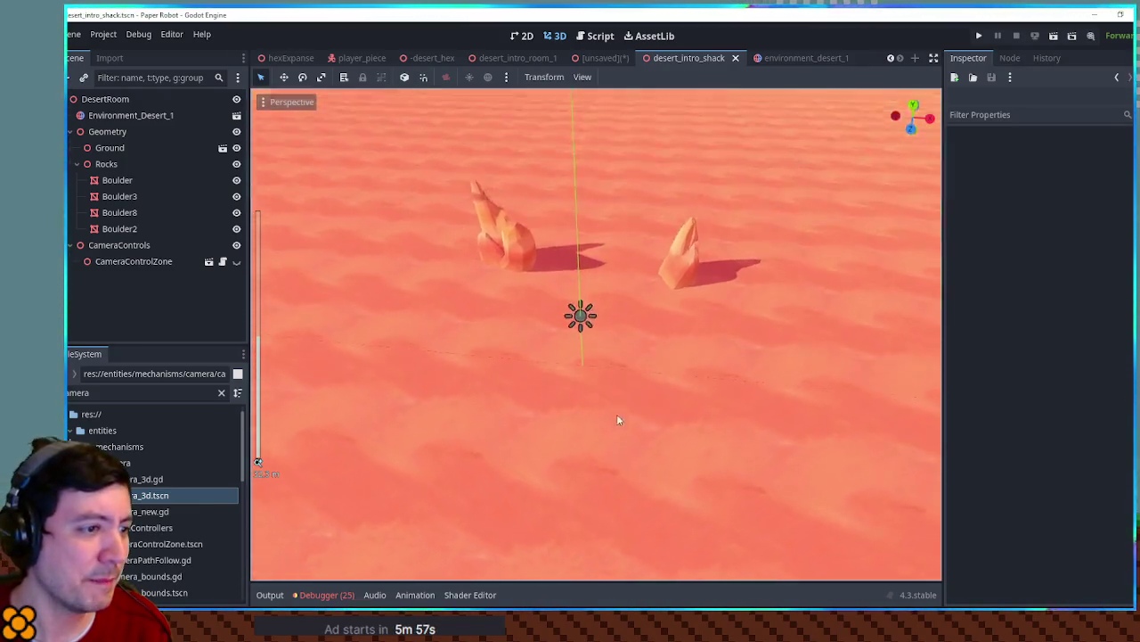
left_click_drag(624, 412, 624, 326)
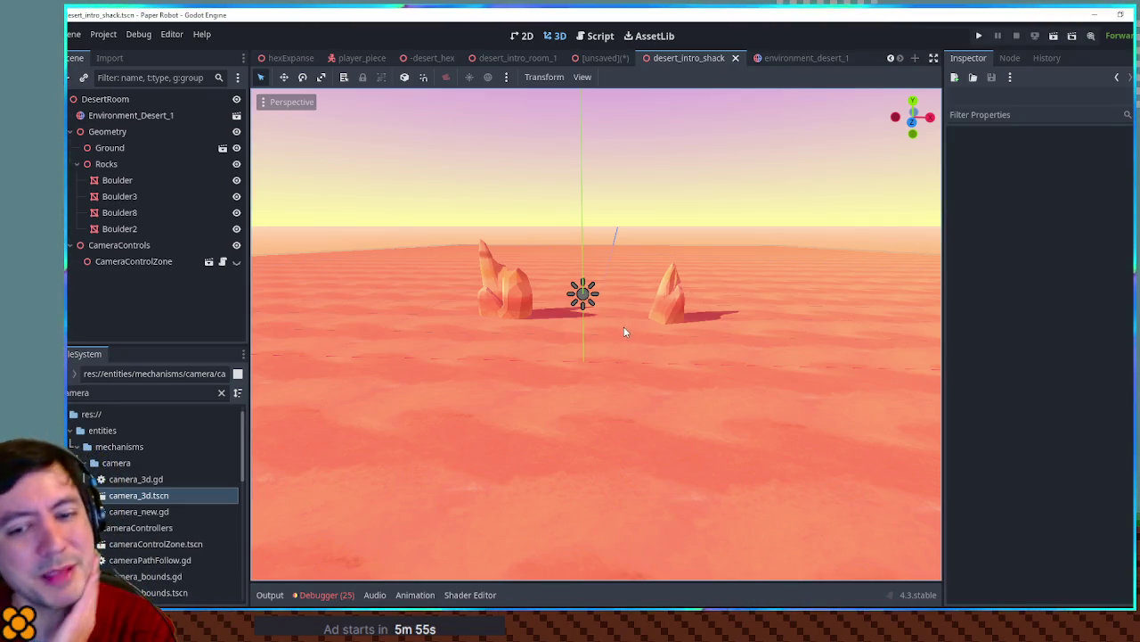
scroll(624, 347, "up", 2)
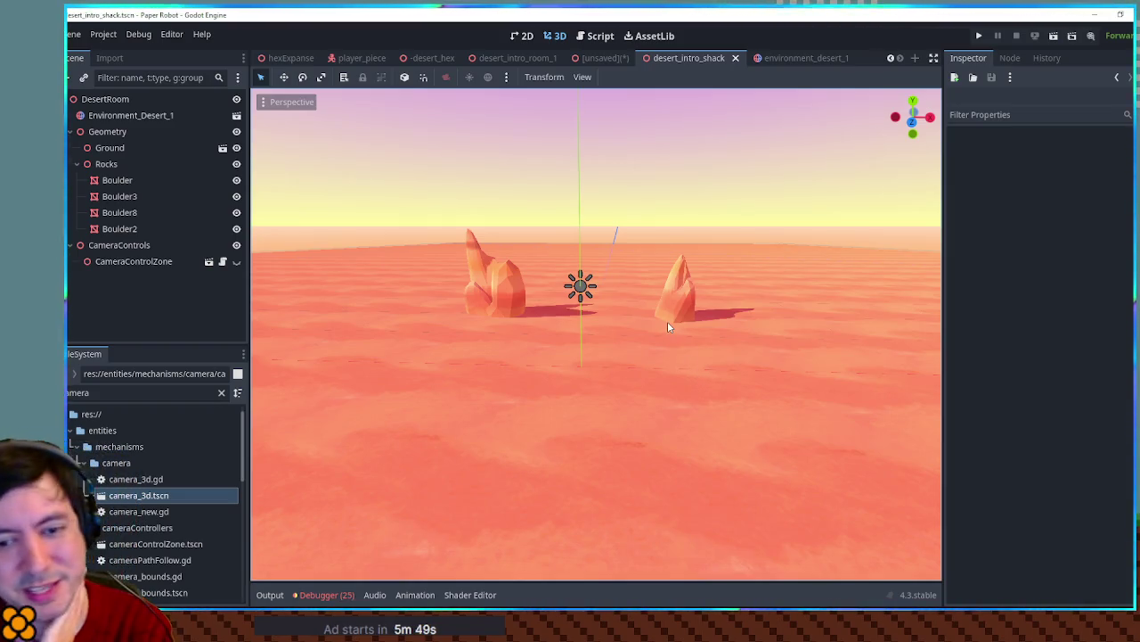
scroll(649, 198, "down", 5)
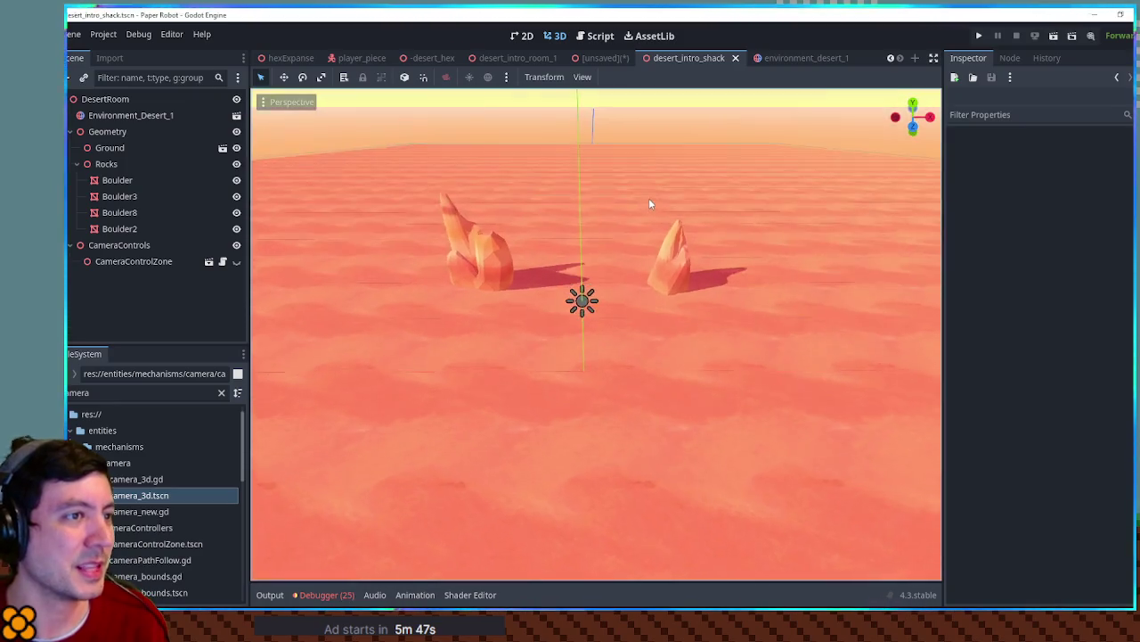
left_click(117, 118)
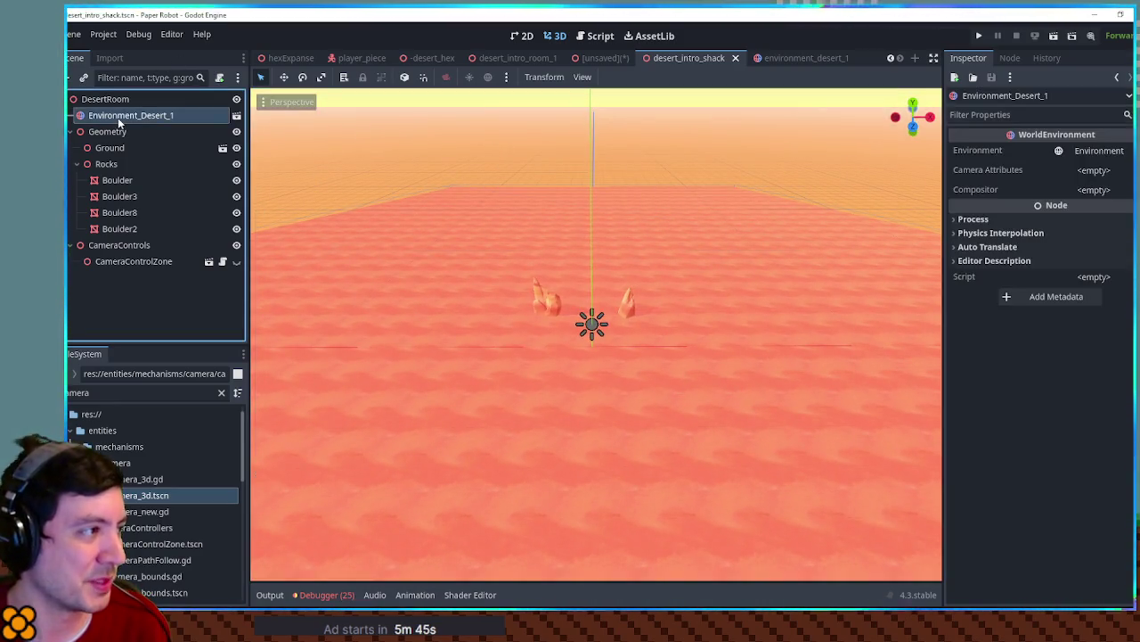
double_click(142, 392)
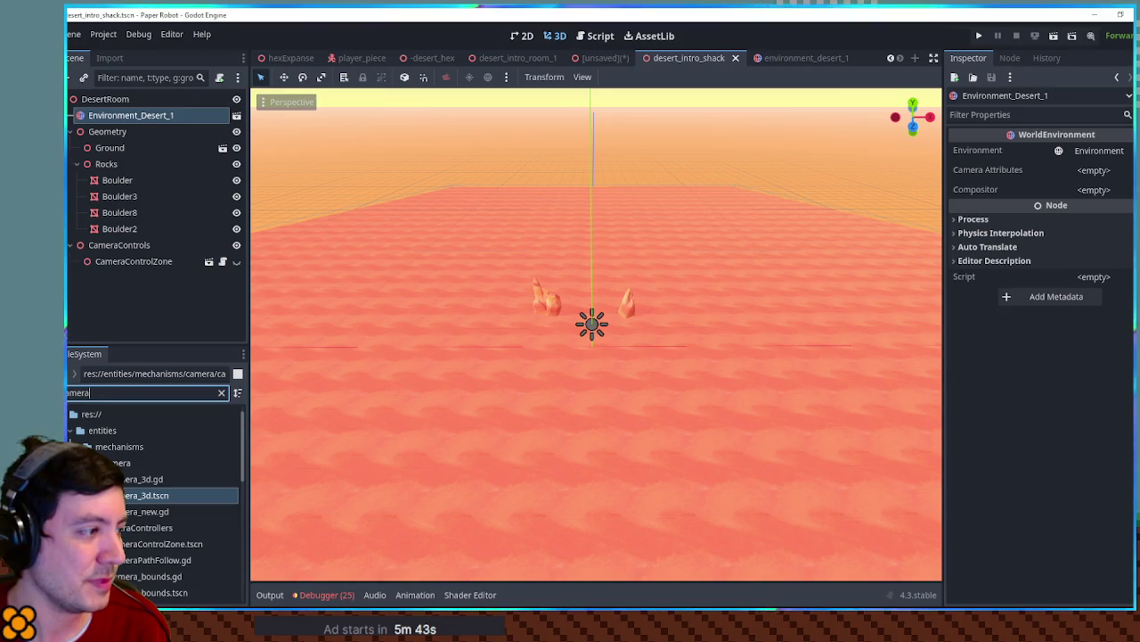
left_click(544, 298)
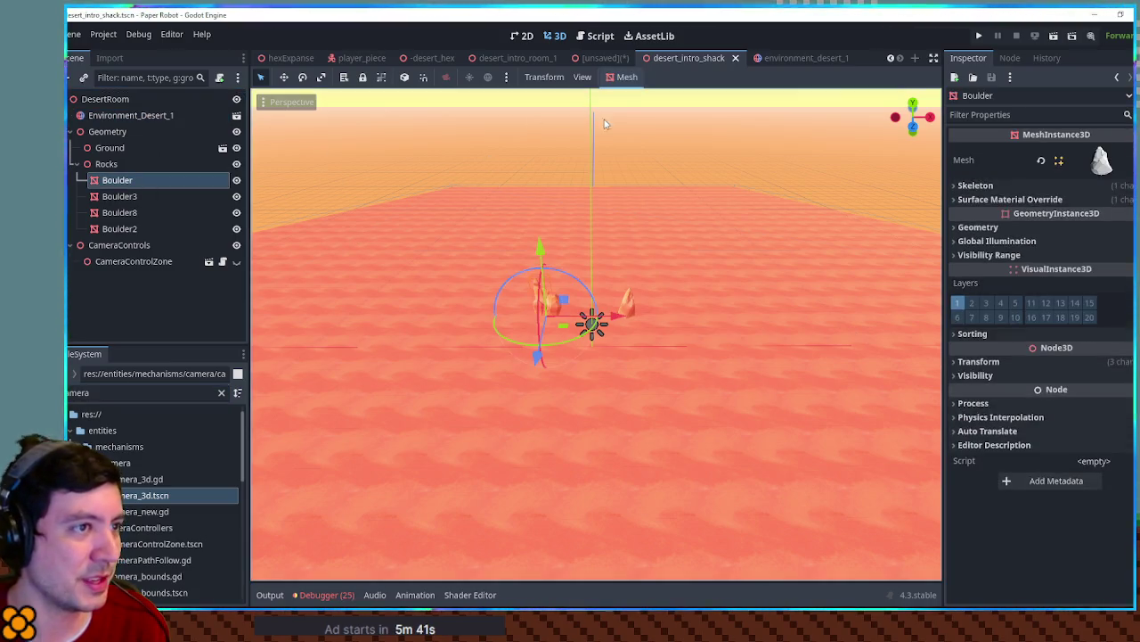
In desertRocks, hide Boulder, Boulder2 and Arch and select the Pinnacle rock
left_click(590, 57)
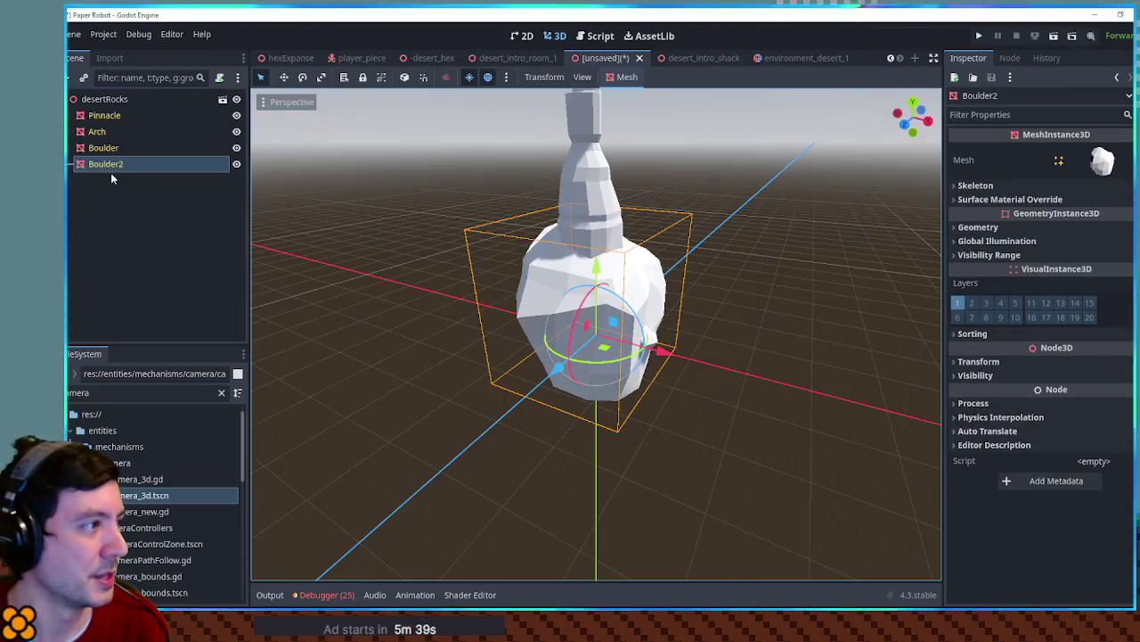
left_click(236, 148)
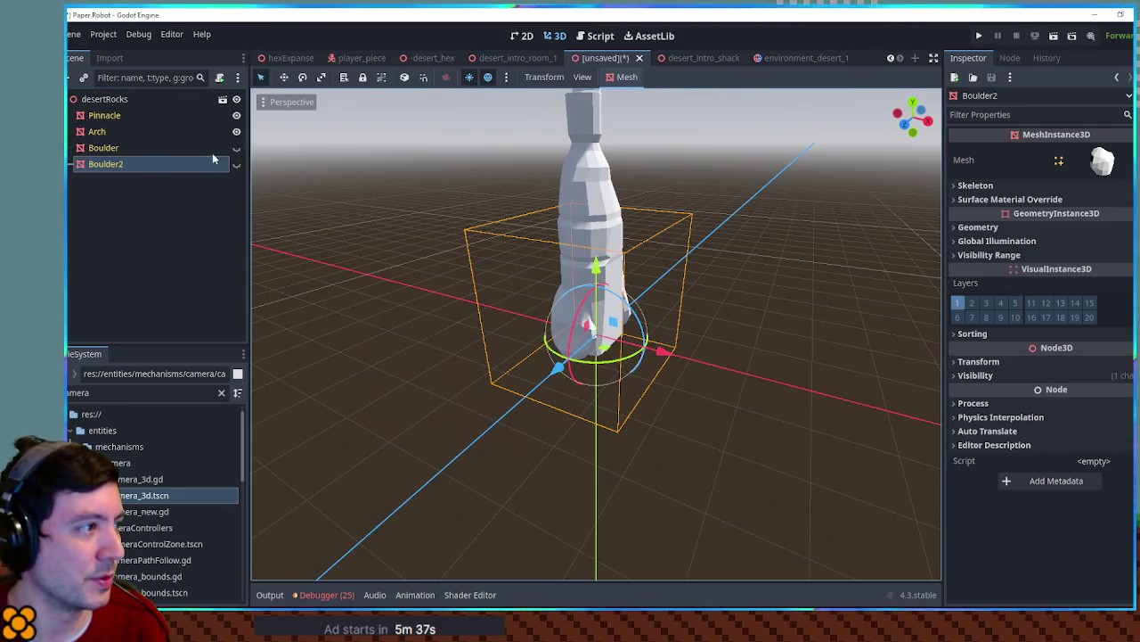
left_click(236, 115)
left_click(237, 132)
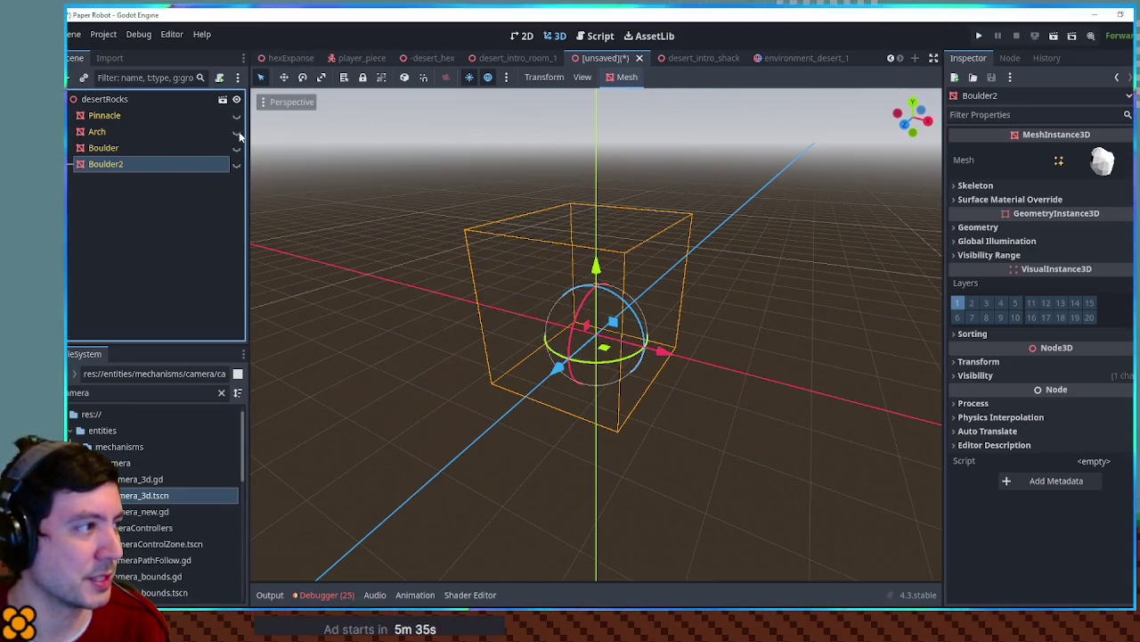
left_click(236, 116)
left_click(581, 190)
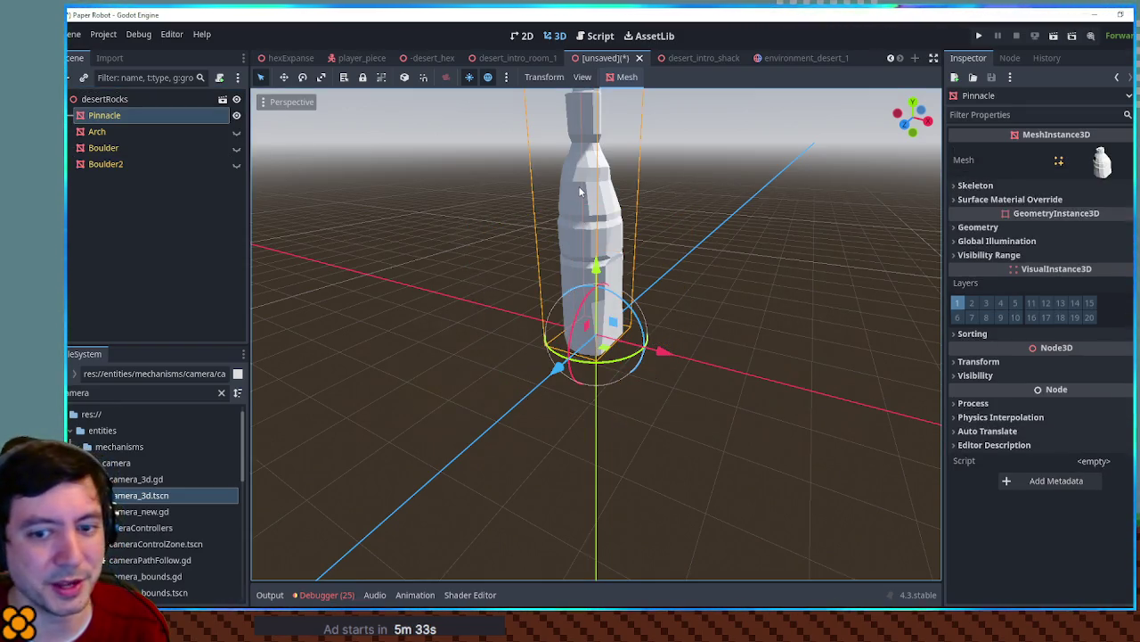
Return to desert_intro_shack and select the Environment_Desert_1 node
left_click(798, 57)
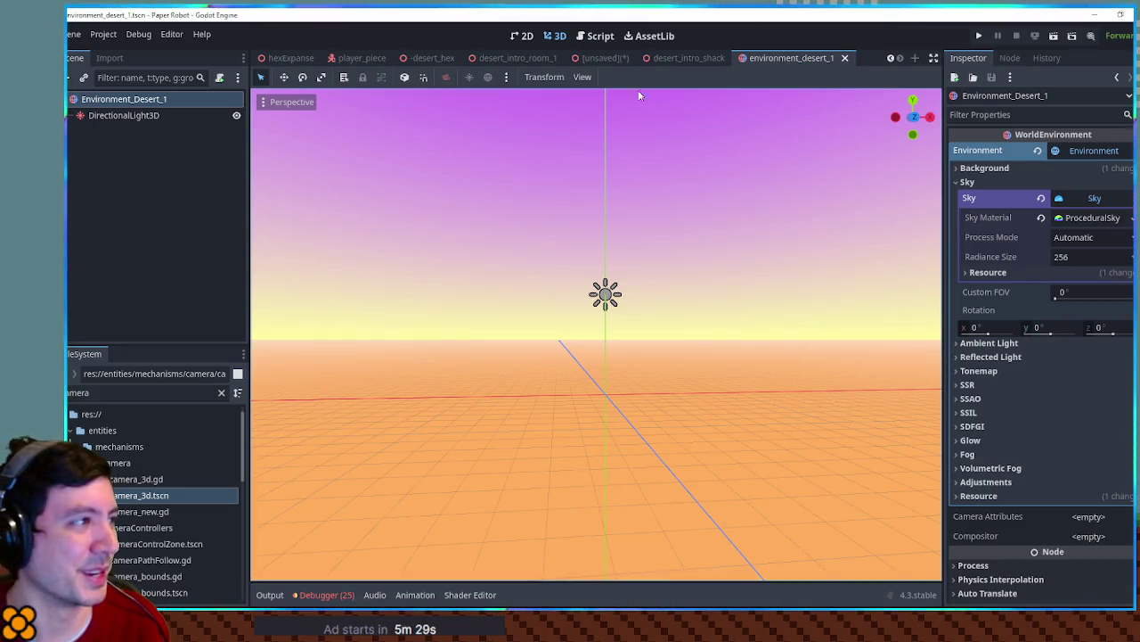
left_click(677, 63)
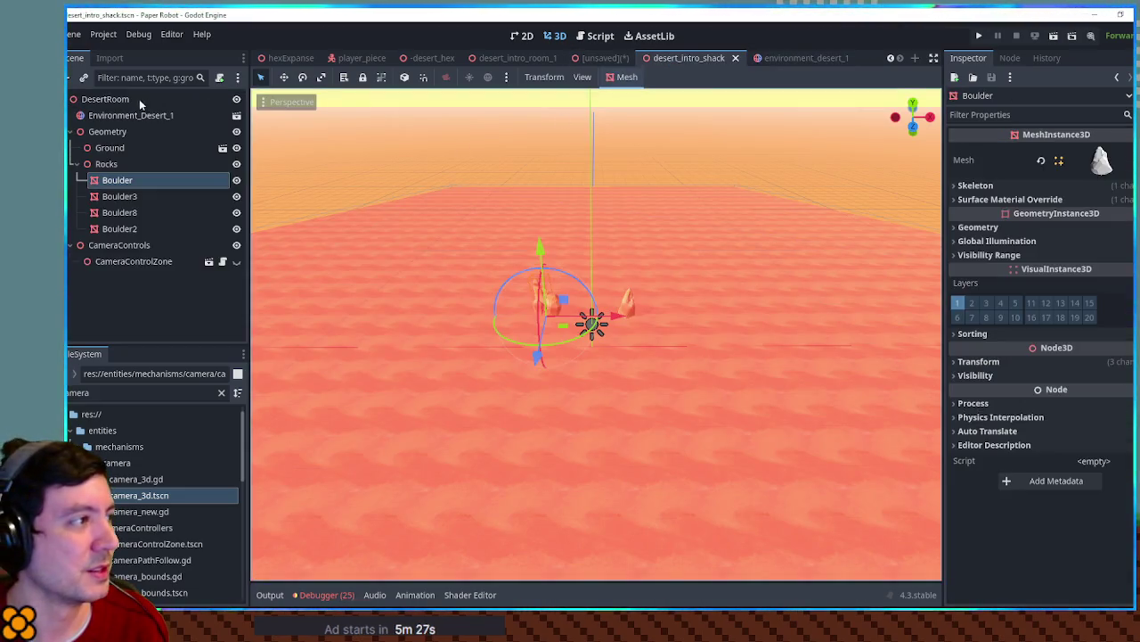
left_click(118, 115)
Paste the Pinnacle rock into the scene and give it Boulder8's rock material override
key("ctrl+v")
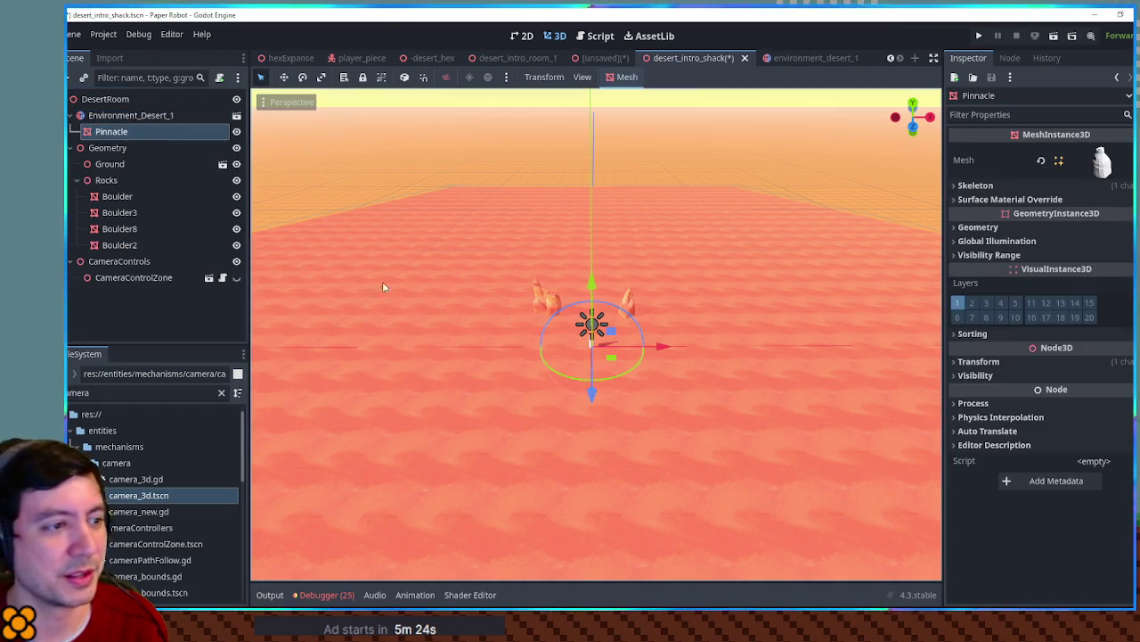
scroll(648, 361, "up", 3)
scroll(647, 360, "up", 3)
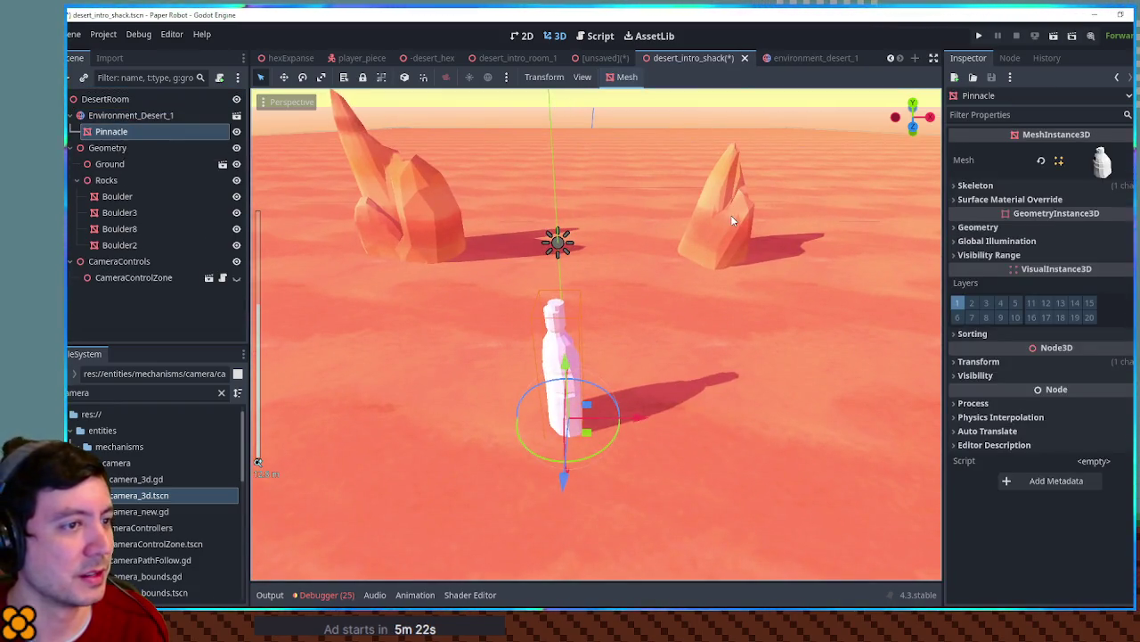
left_click(731, 215)
left_click(1067, 199)
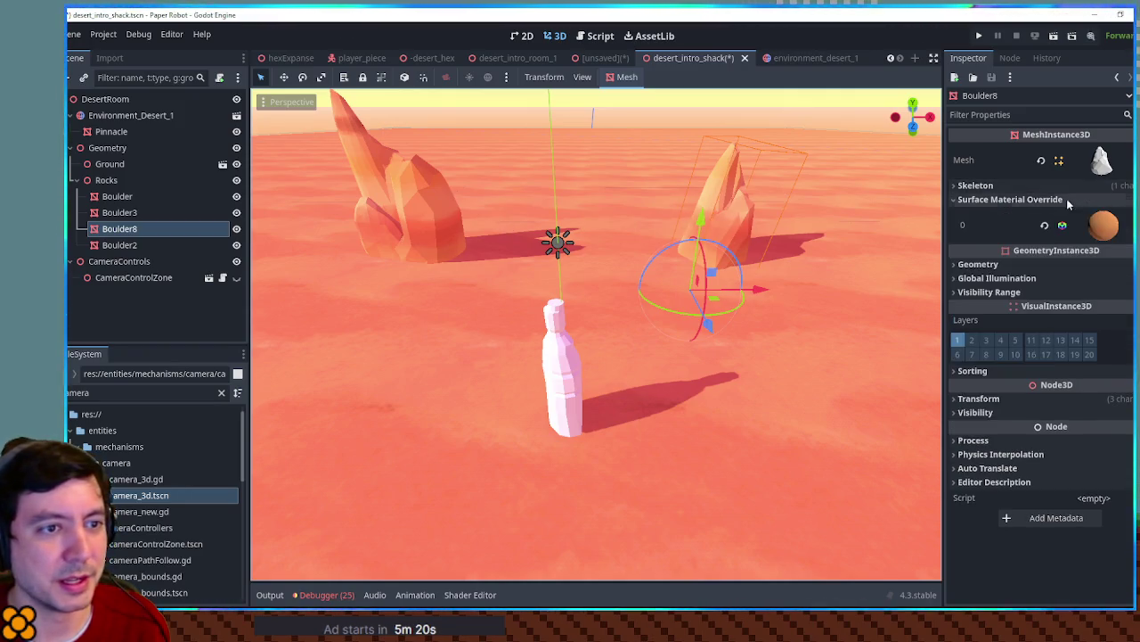
left_click(1103, 224)
left_click(1064, 459)
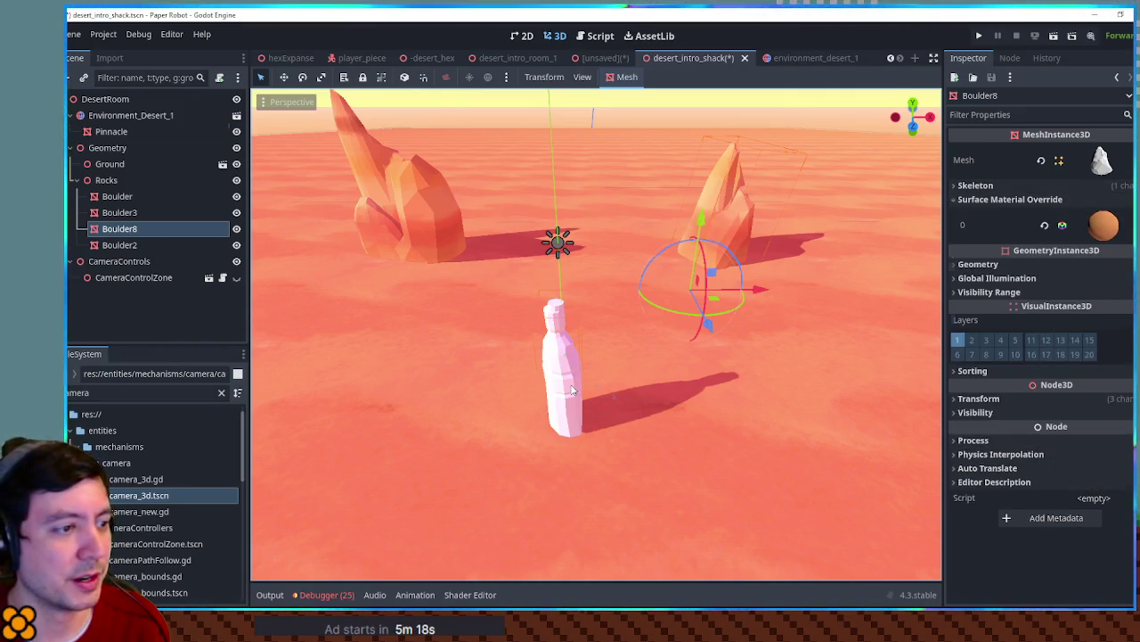
left_click(111, 131)
left_click(1101, 215)
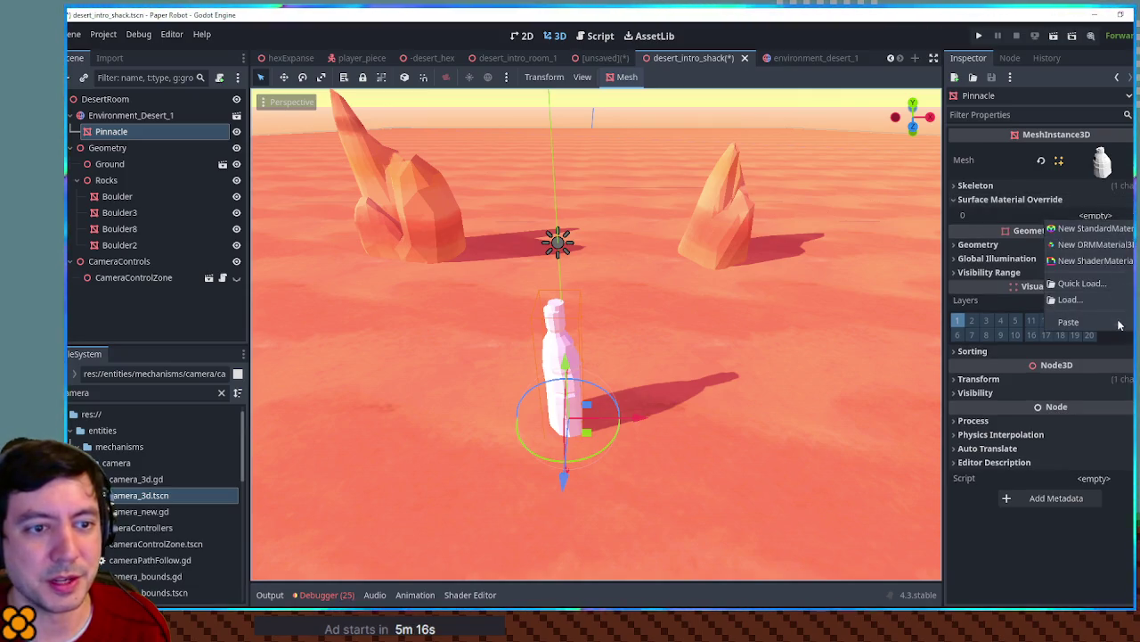
left_click(1079, 284)
Enlarge the Pinnacle's x scale to 100 and sink it down into the ground
mouse_move(654, 372)
left_mouse_down()
mouse_move(500, 380)
mouse_move(497, 363)
mouse_move(819, 296)
mouse_move(790, 303)
mouse_move(823, 348)
mouse_move(980, 395)
left_mouse_up()
left_click(980, 398)
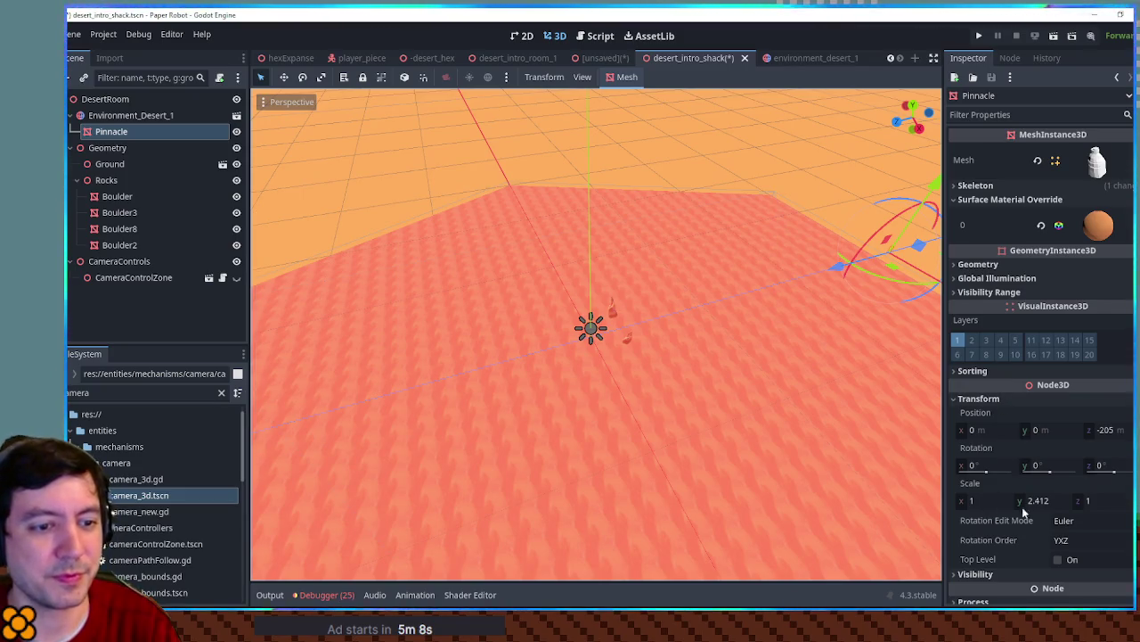
left_click(997, 500)
type("0")
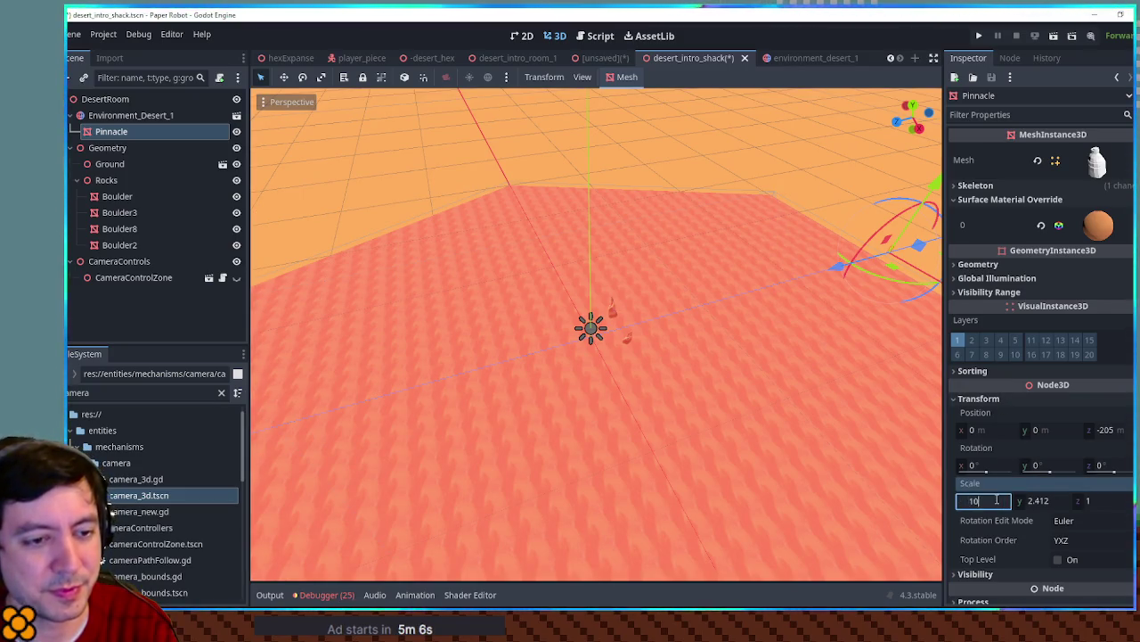
key("Return")
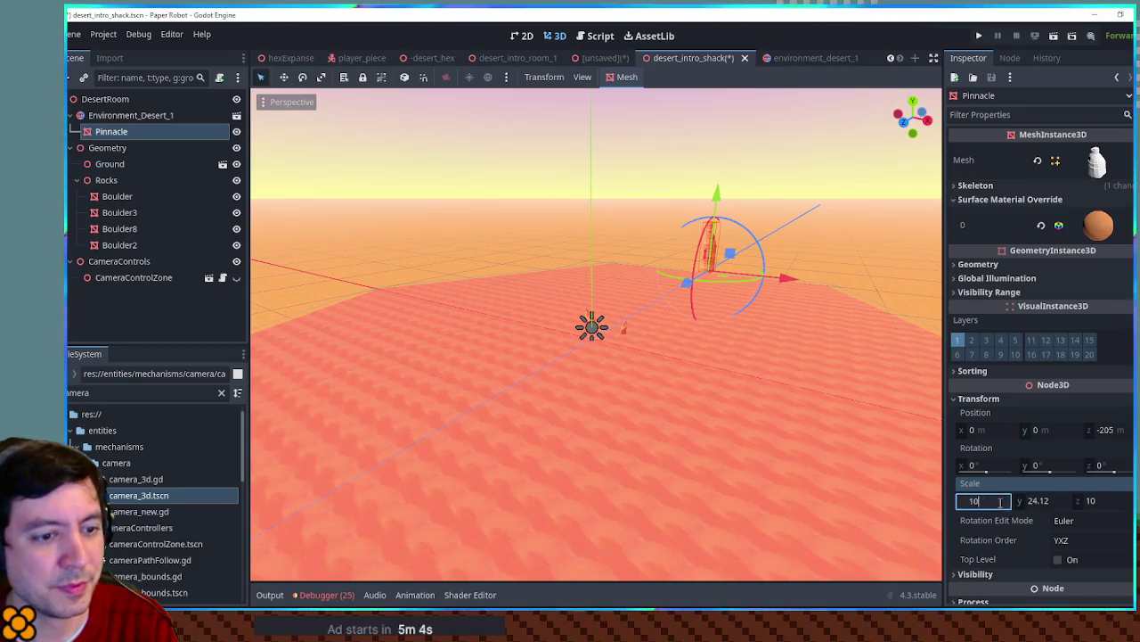
type("0")
key("Return")
mouse_move(674, 243)
left_mouse_down()
mouse_move(674, 392)
mouse_move(691, 437)
left_mouse_up()
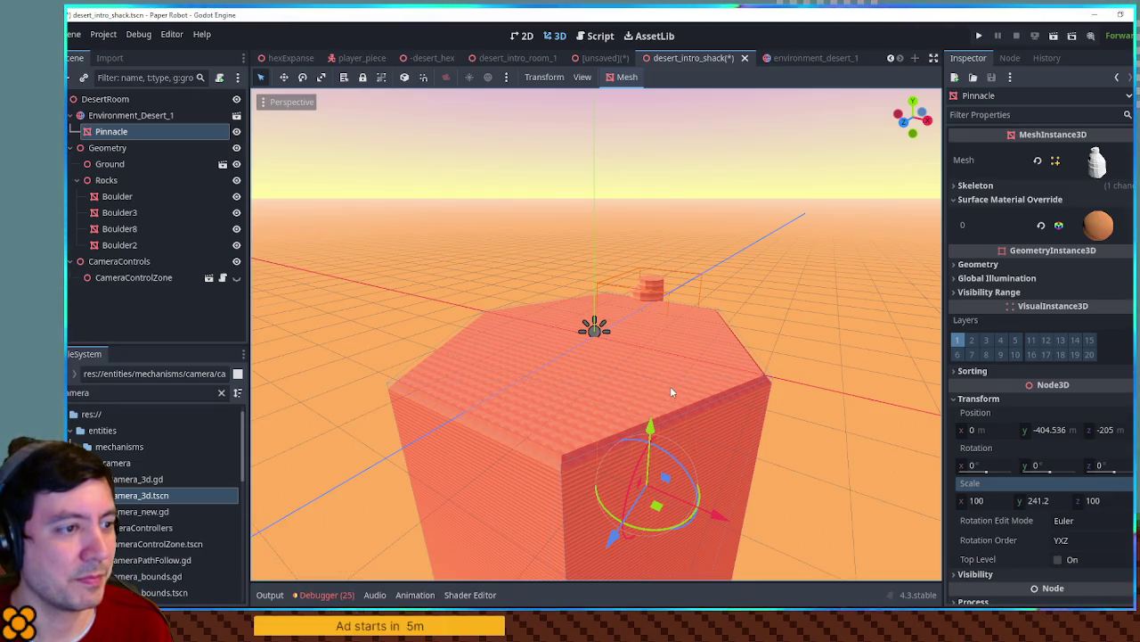
left_click_drag(672, 392, 668, 420)
mouse_move(666, 465)
left_mouse_down()
mouse_move(667, 445)
mouse_move(740, 528)
mouse_move(700, 533)
mouse_move(722, 548)
mouse_move(708, 512)
left_mouse_up()
left_click_drag(666, 466, 974, 550)
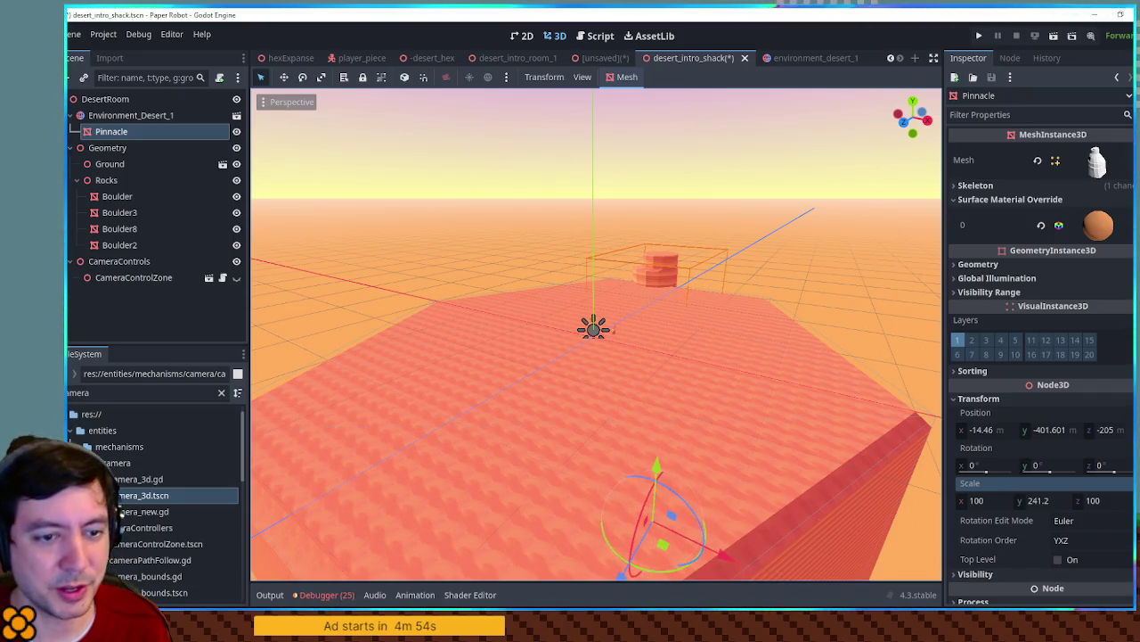
Set the Pinnacle's scale to 300, 200, 200, adjust its height, and run the scene
left_click(997, 505)
type("0")
key("Return")
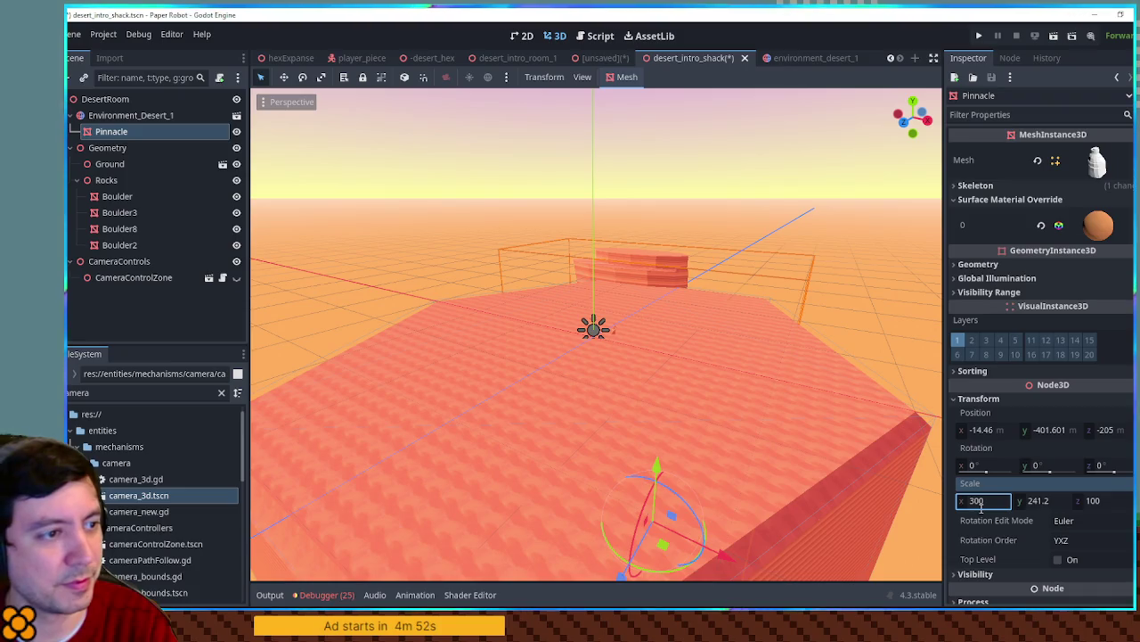
mouse_move(636, 344)
left_mouse_down()
mouse_move(599, 387)
mouse_move(606, 396)
left_mouse_up()
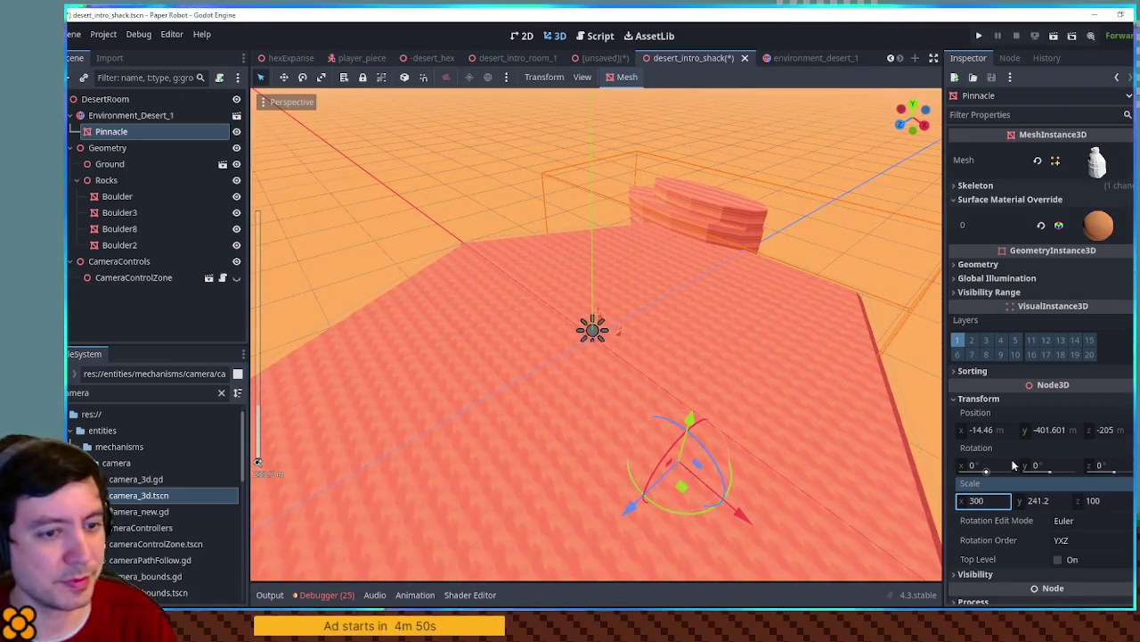
left_click(1053, 501)
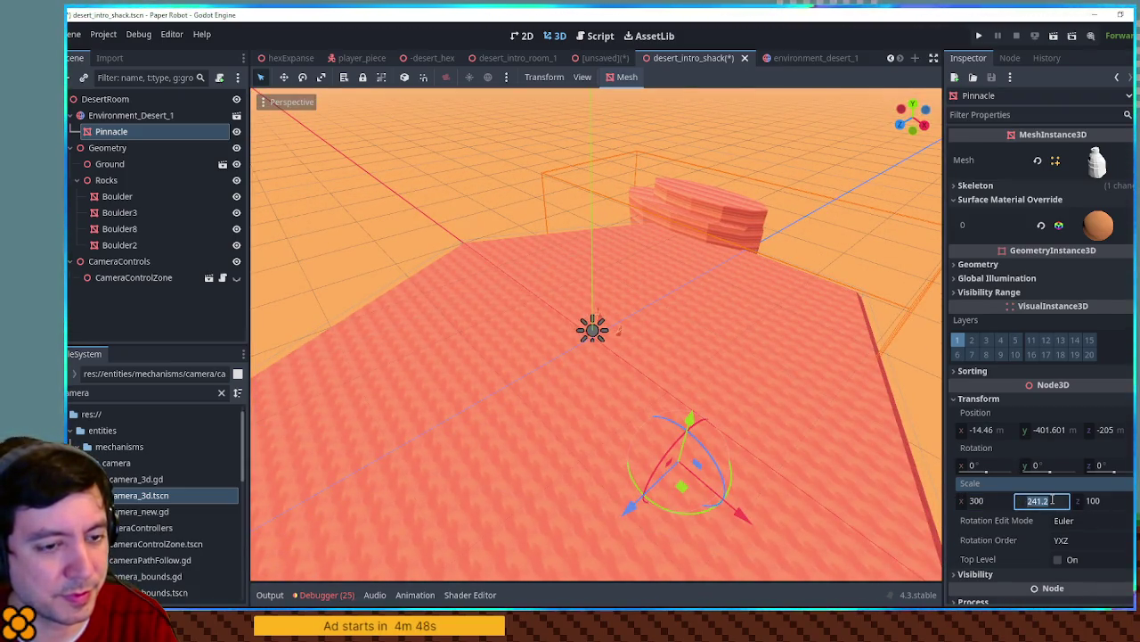
type("200")
key("Return")
mouse_move(690, 426)
left_mouse_down()
mouse_move(710, 341)
mouse_move(692, 385)
mouse_move(706, 354)
mouse_move(706, 402)
left_mouse_up()
left_click_drag(707, 386, 707, 386)
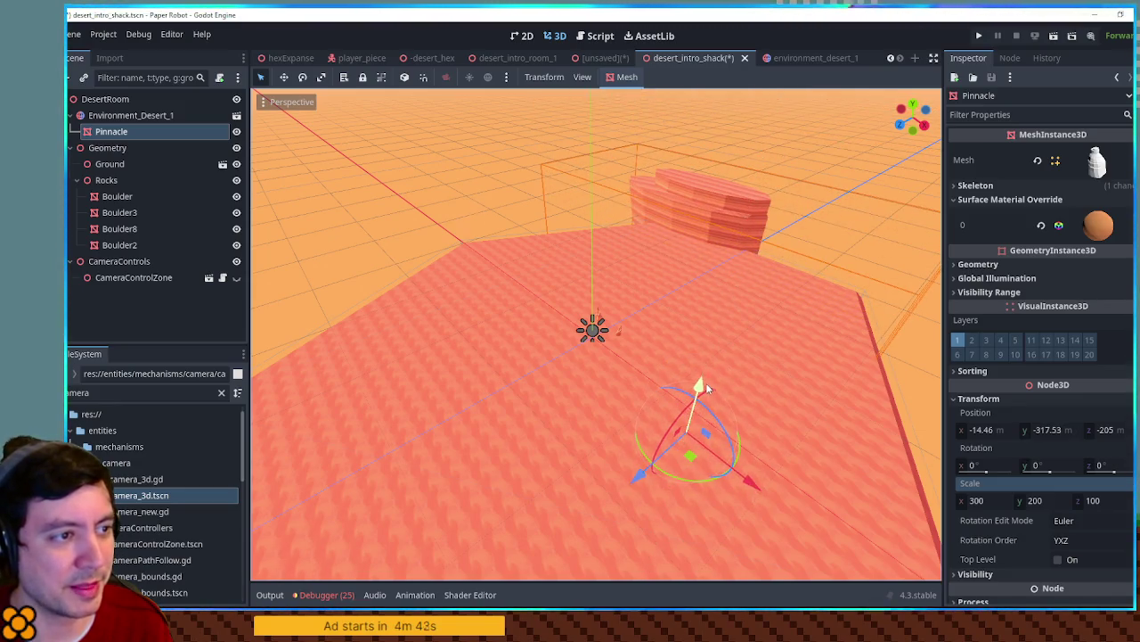
left_click(1102, 501)
type("200")
key("Return")
left_click_drag(808, 387, 842, 345)
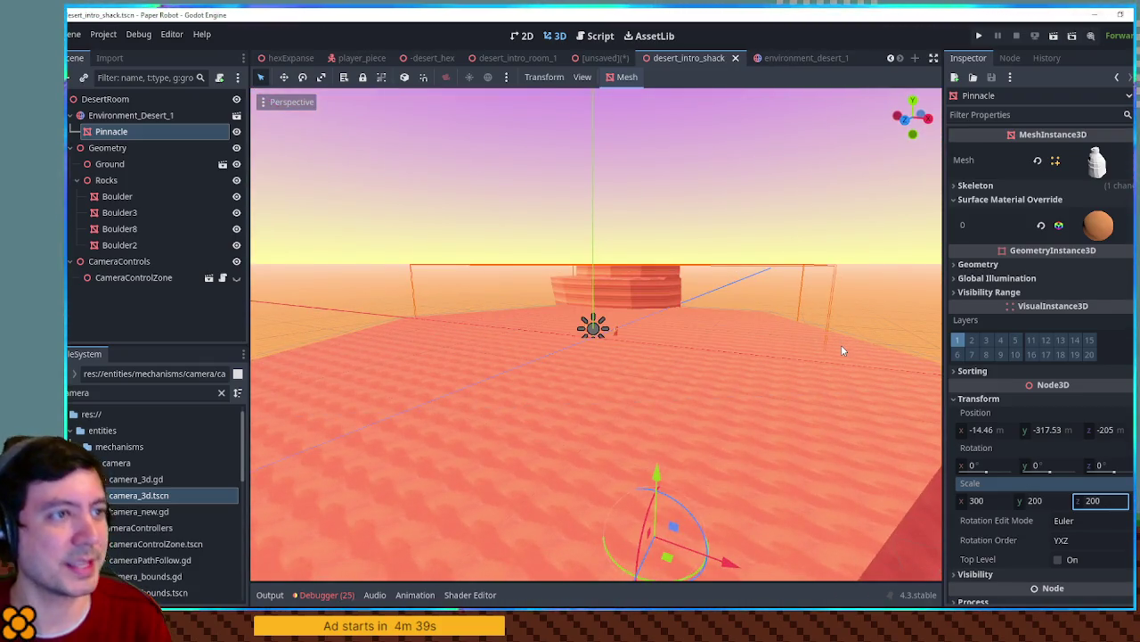
key("F6")
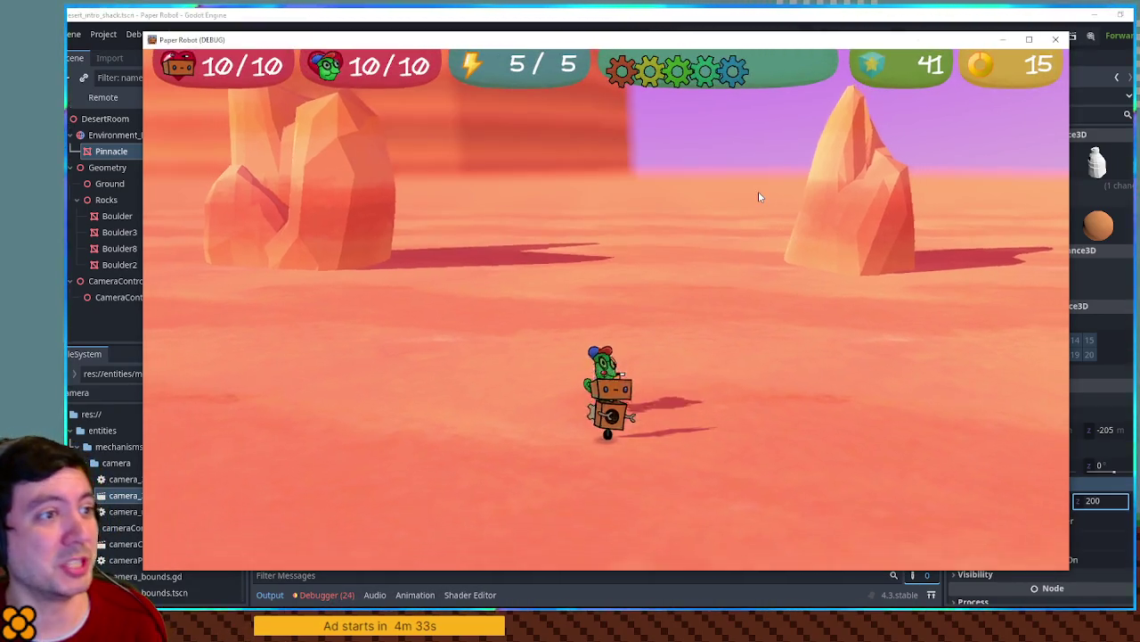
key("alt+Tab")
key("alt+Tab")
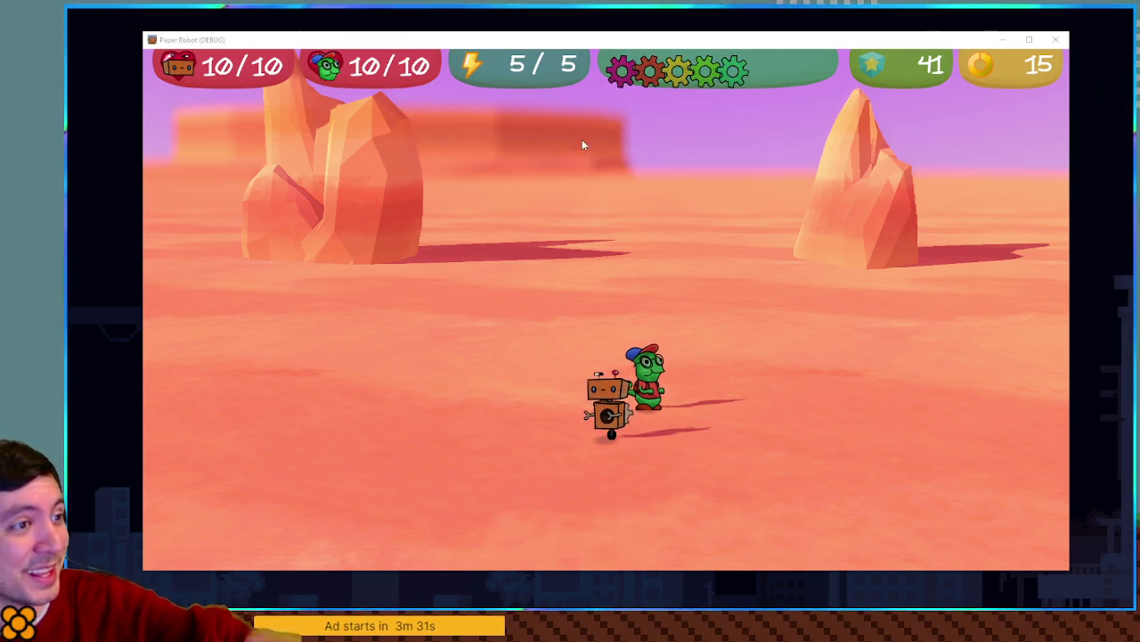
left_click_drag(695, 44, 679, 44)
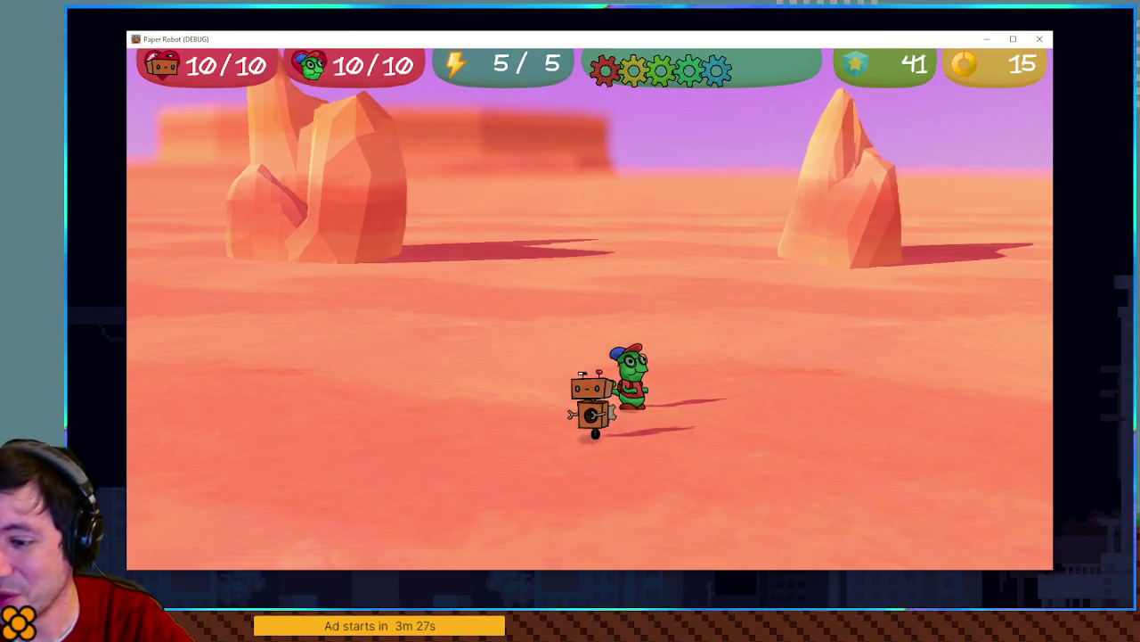
key("alt+Tab")
key("alt+Tab")
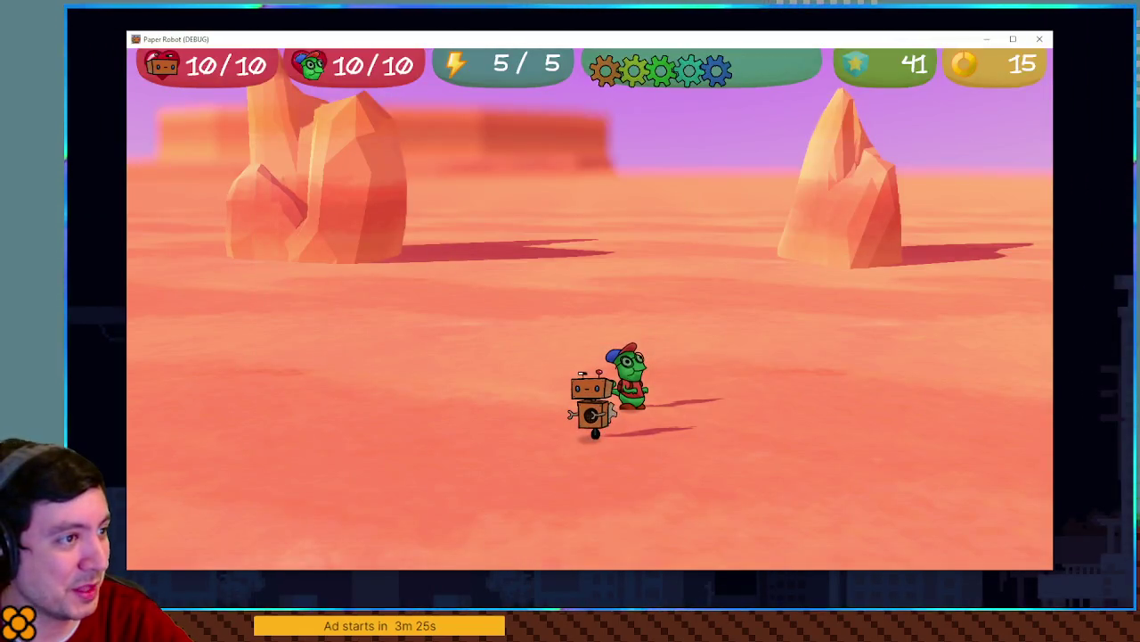
key("alt+Tab")
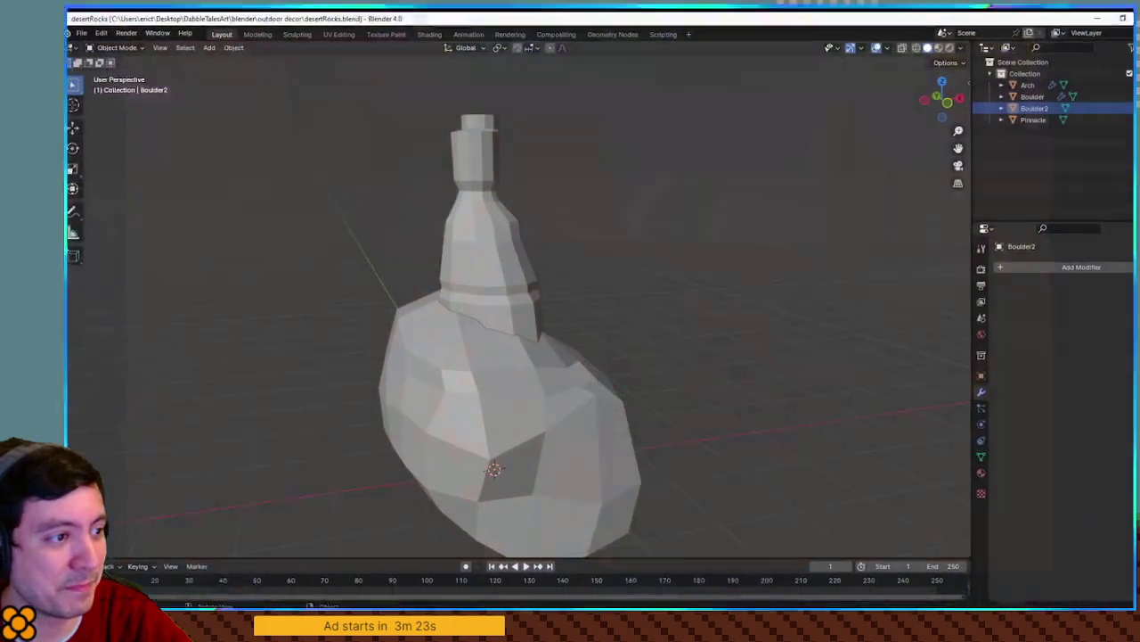
key("alt+Tab")
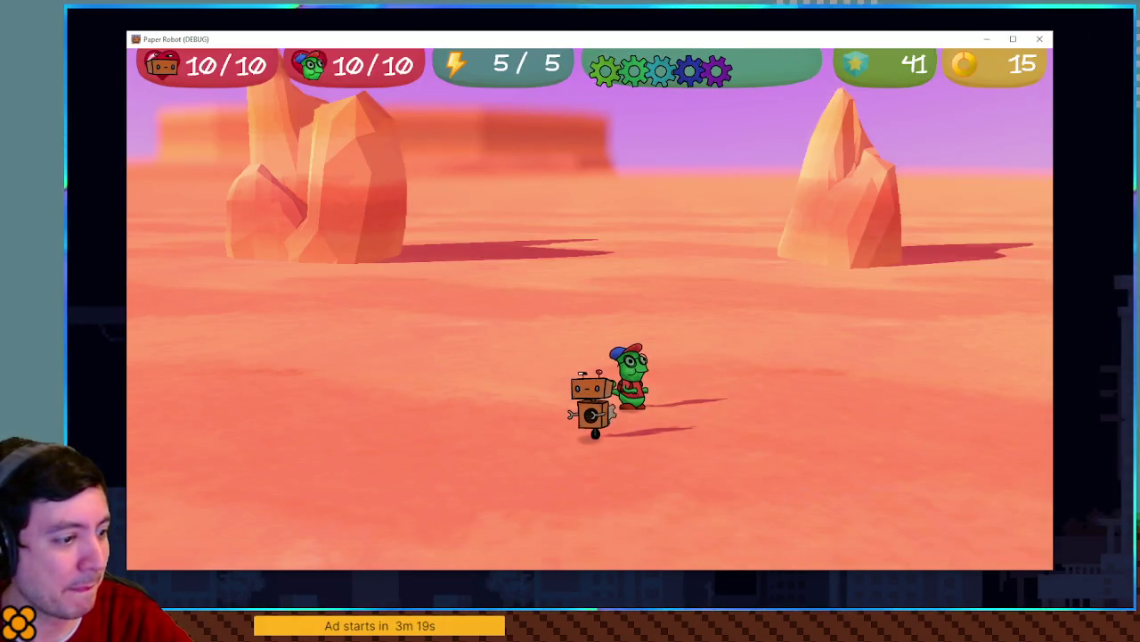
Walk the robot back and forth across the desert, then stop the game with F8
mouse_move(518, 578)
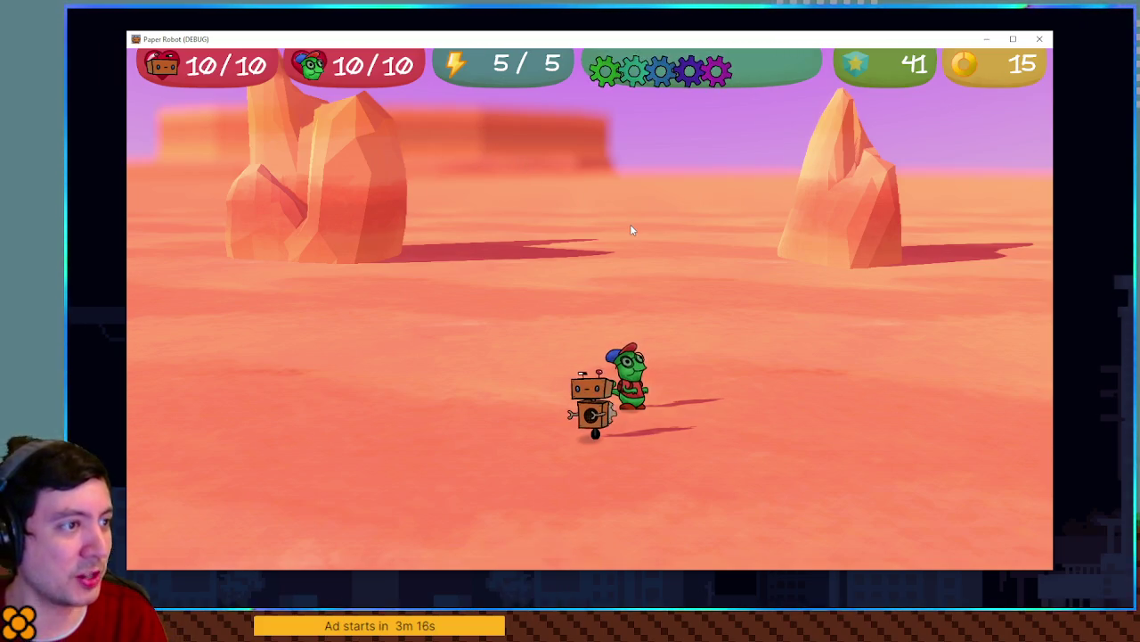
key("a")
key("a")
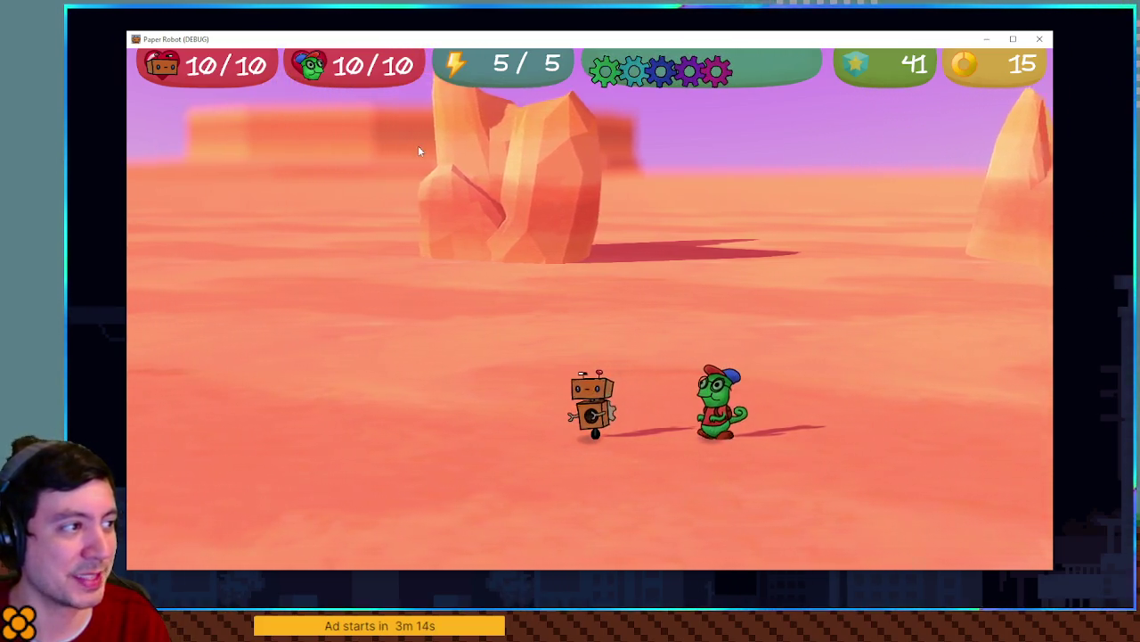
key("d")
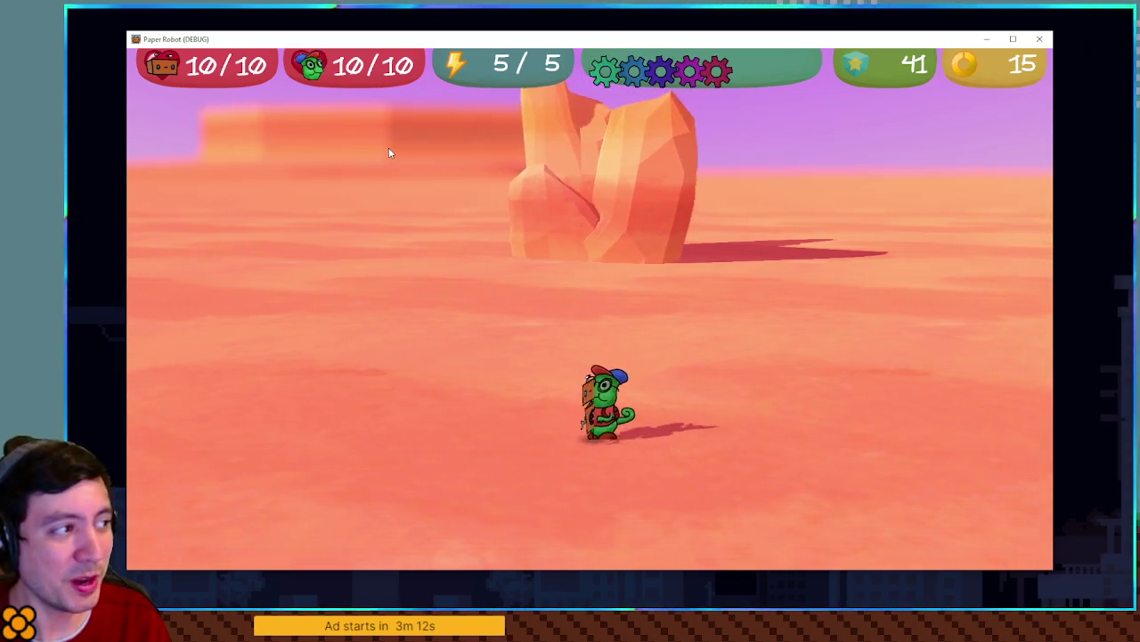
key("a")
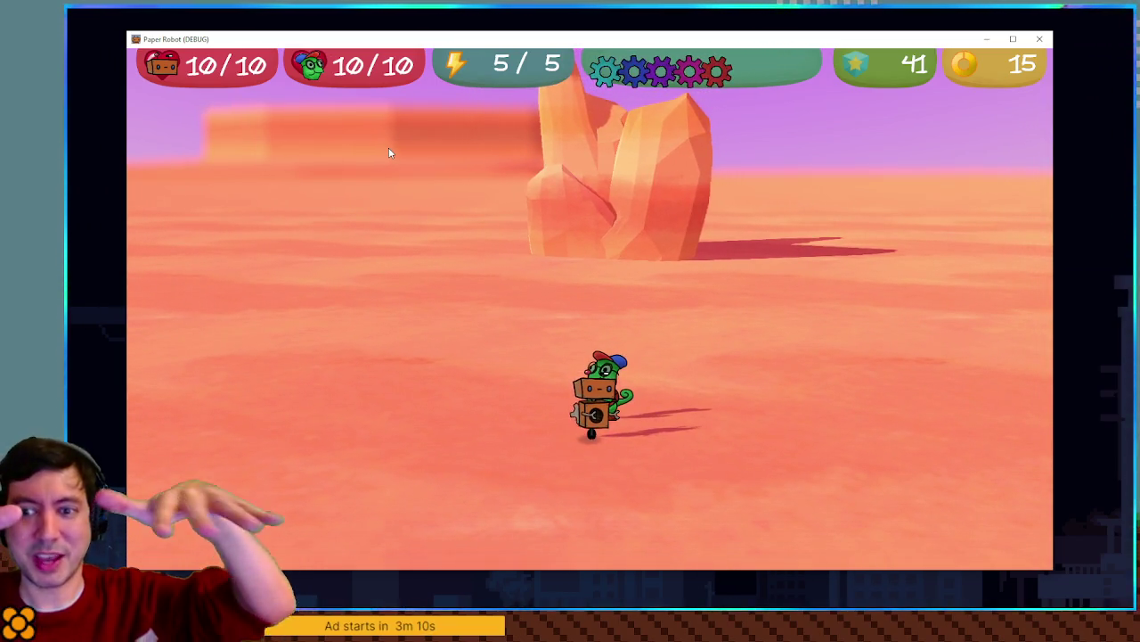
key("d")
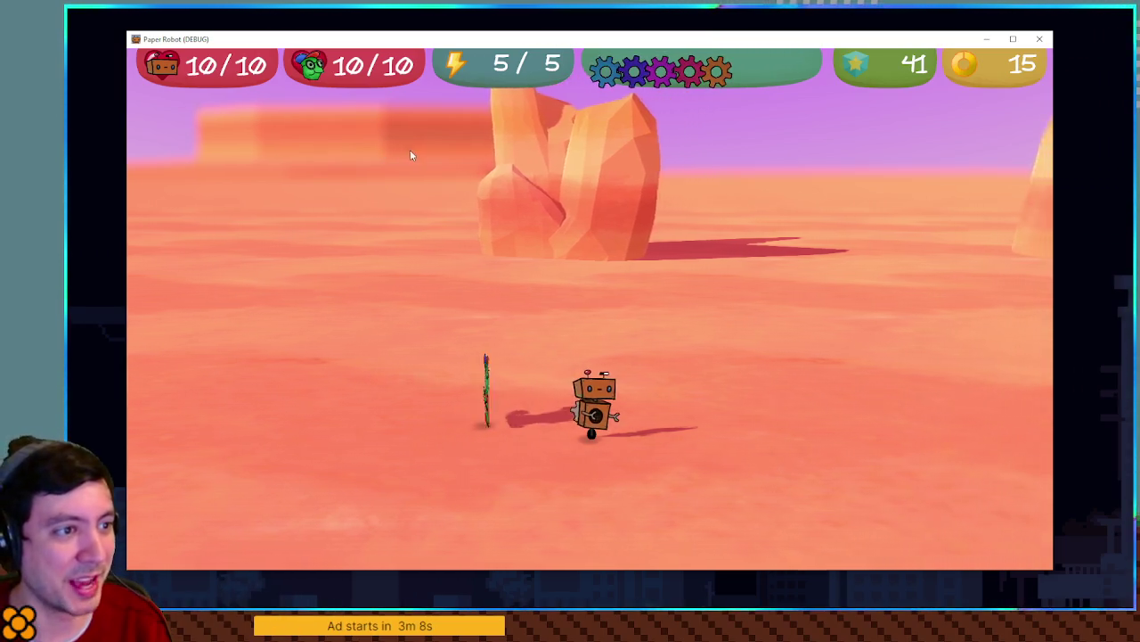
key("d")
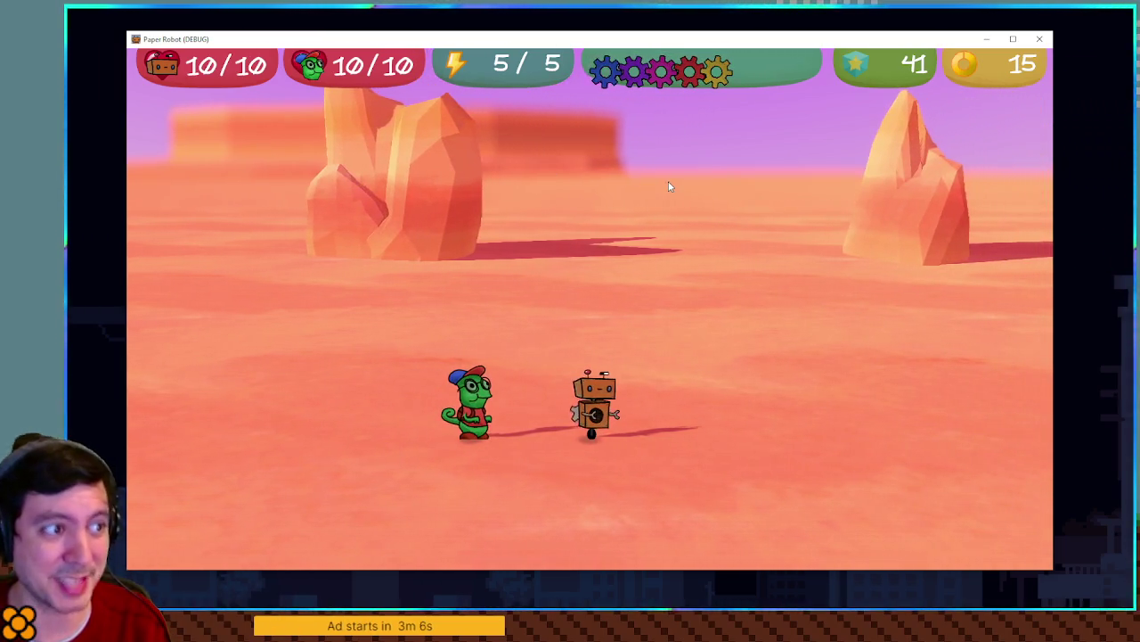
key("d")
key("d")
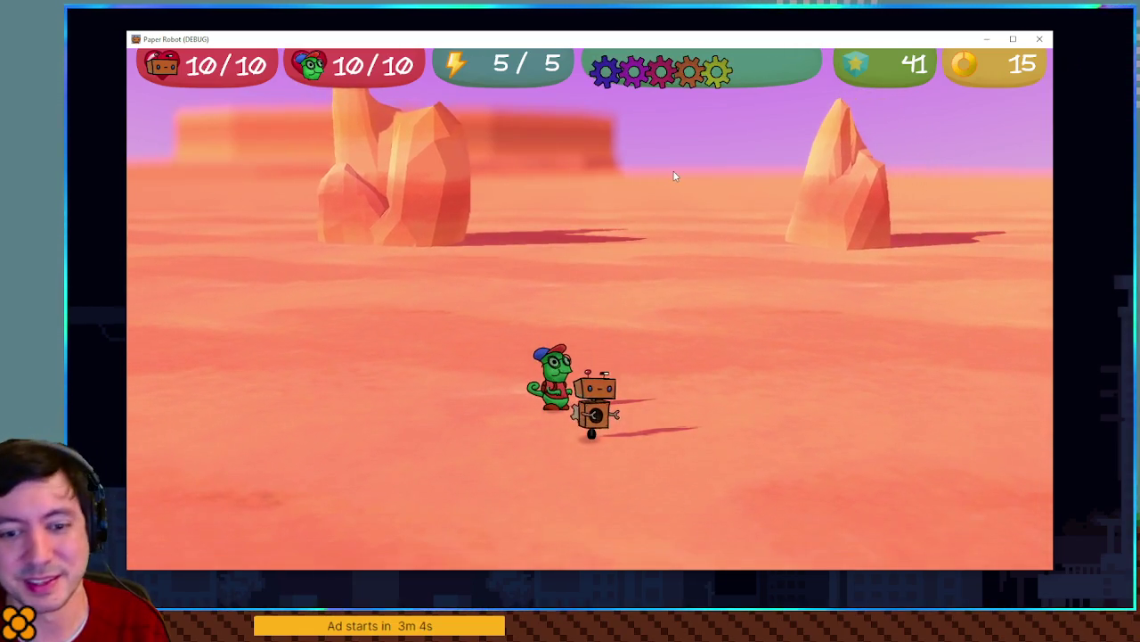
key("d")
key("a")
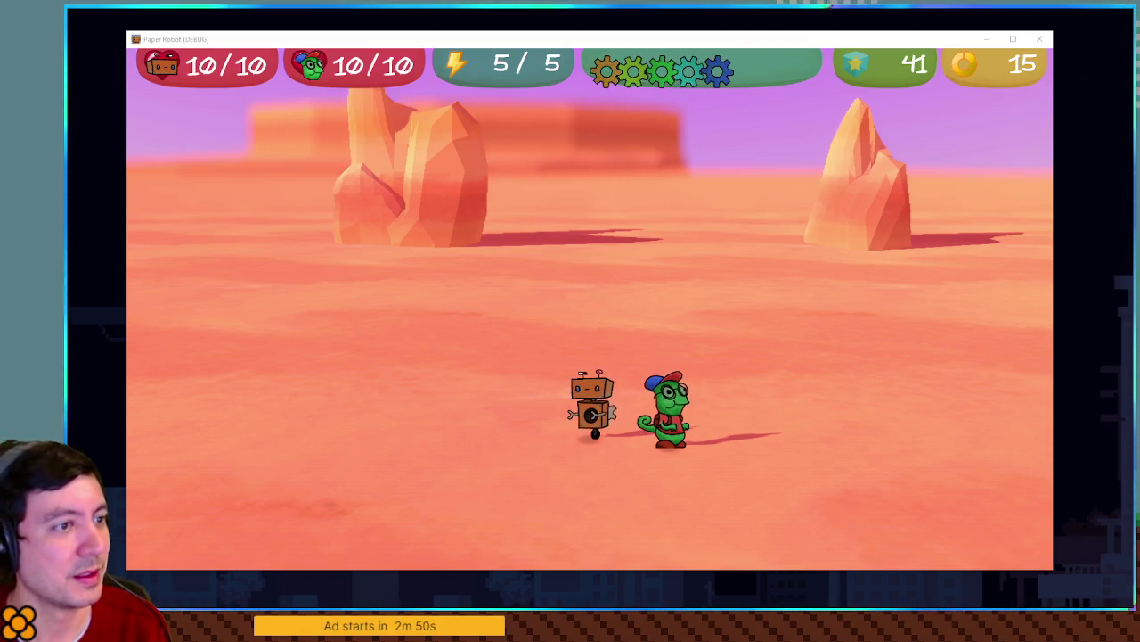
key("d")
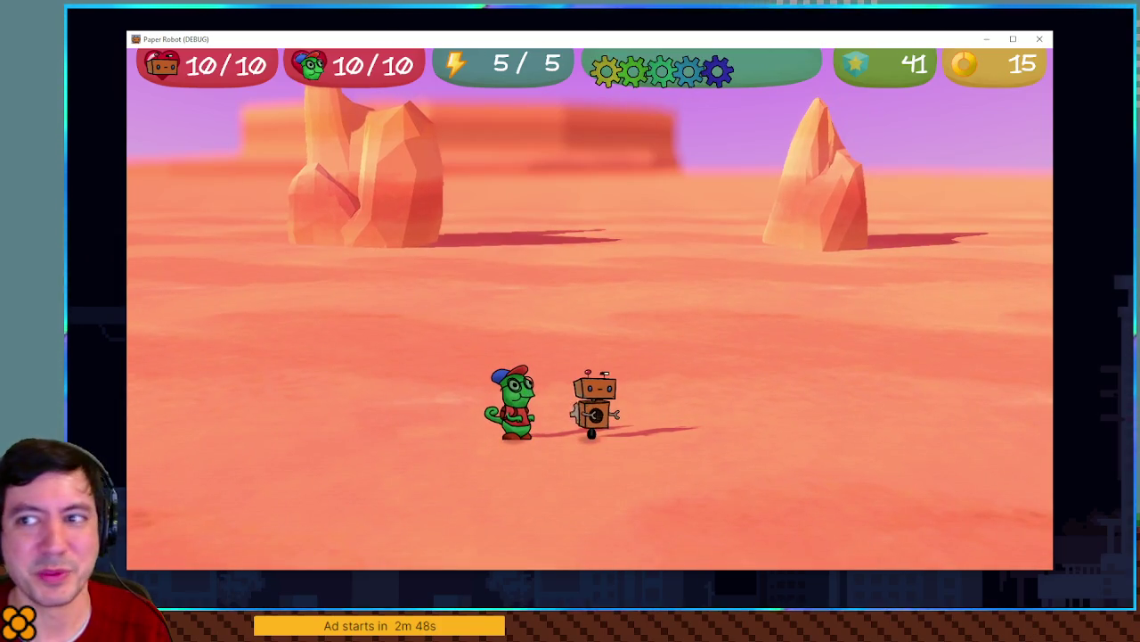
key("F8")
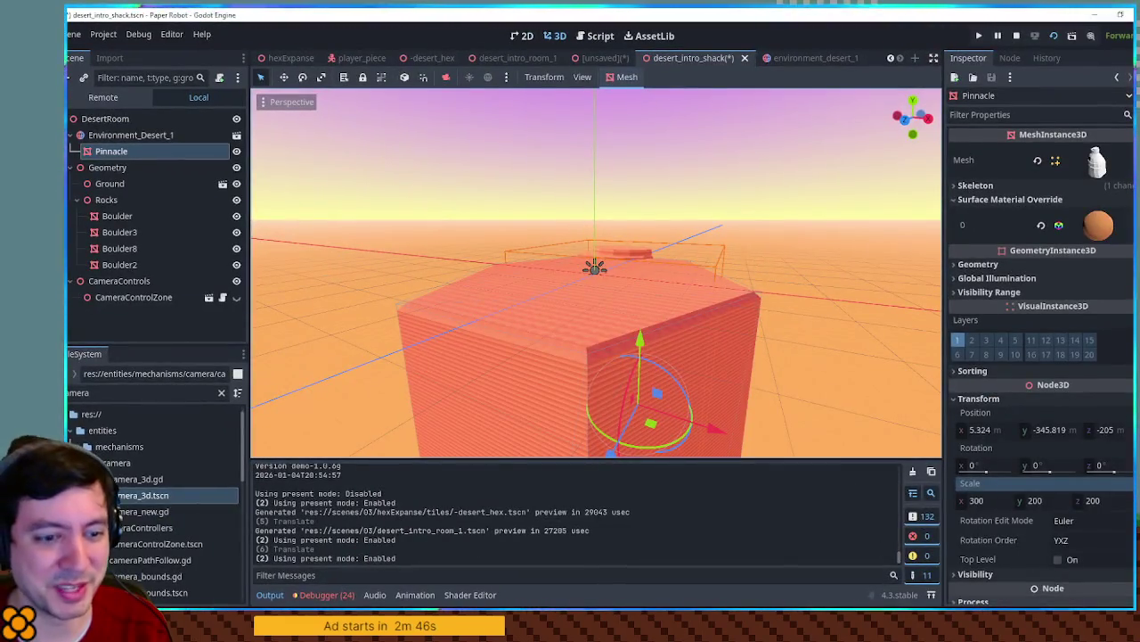
key("F5")
key("a")
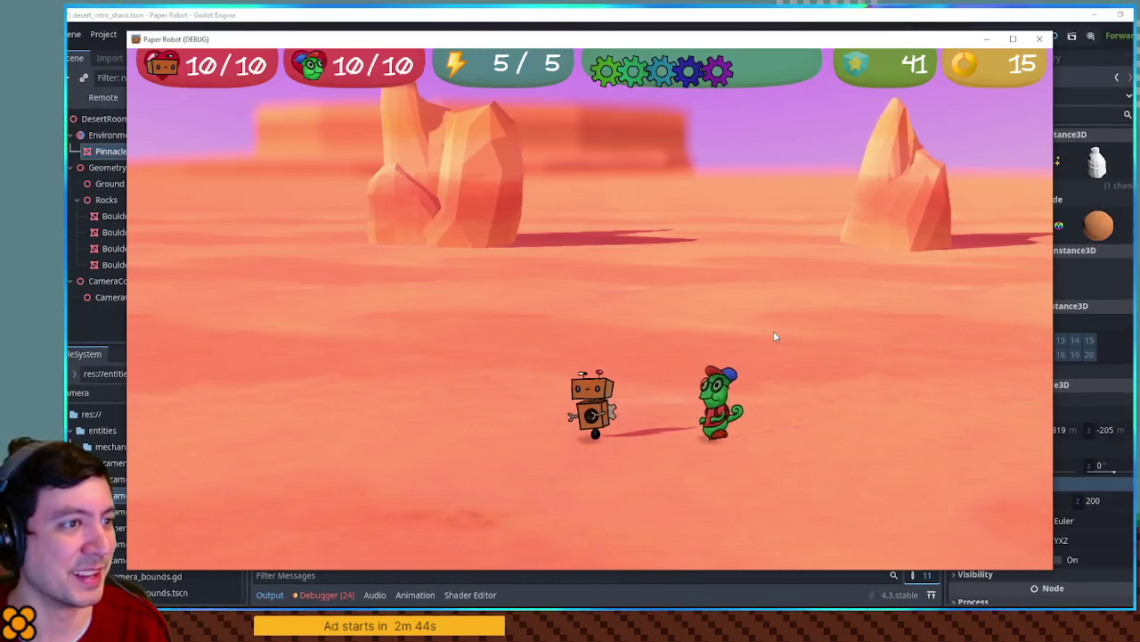
key("a")
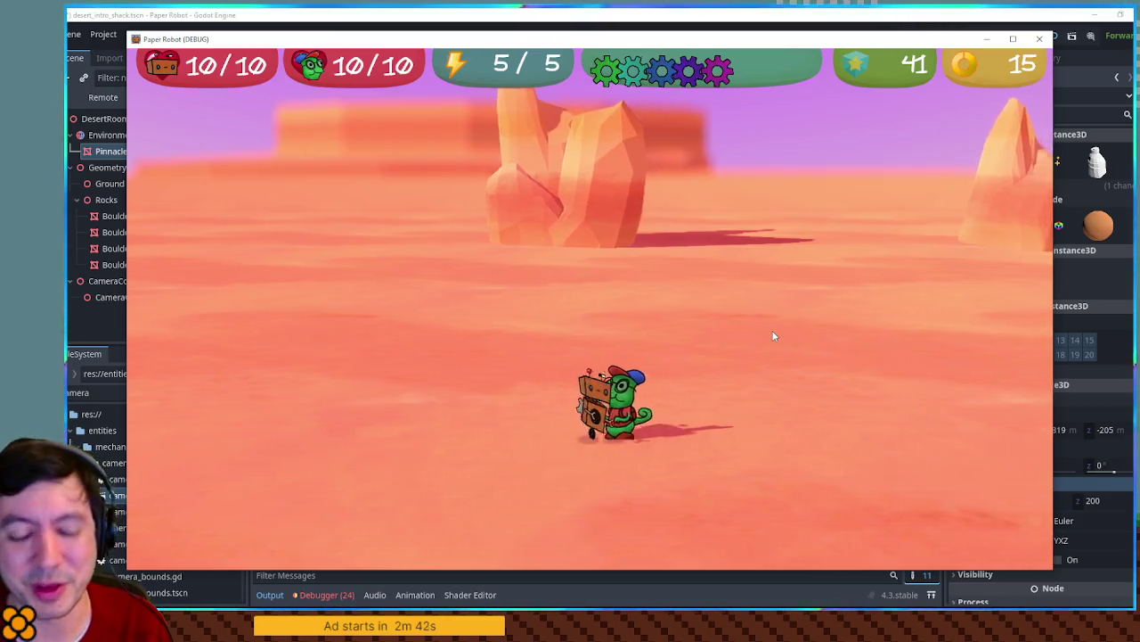
key("a")
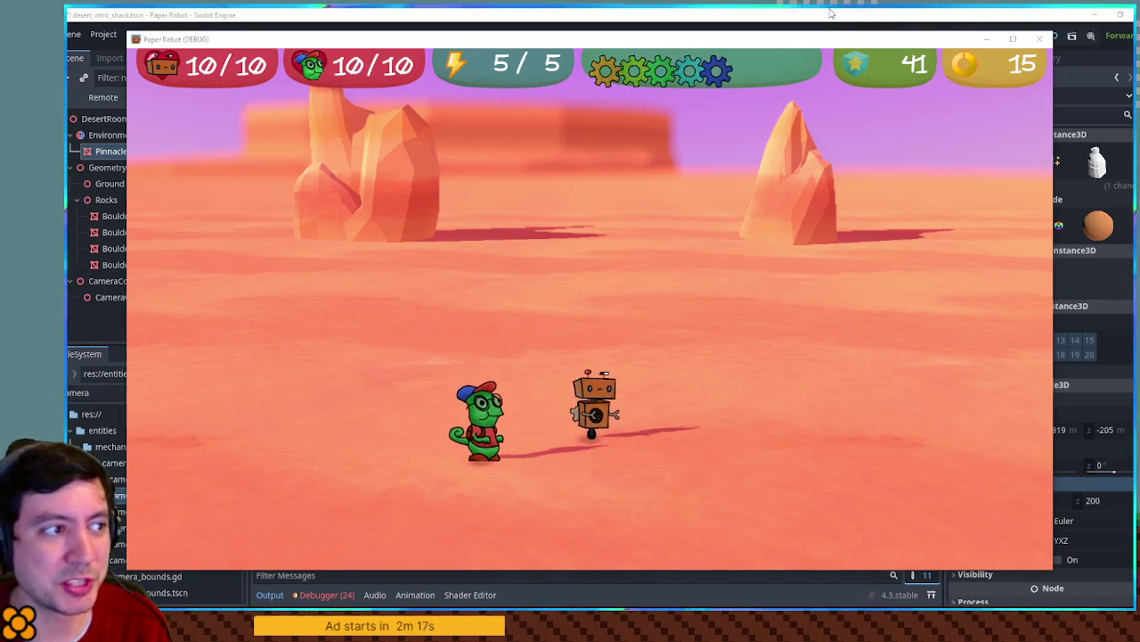
key("F8")
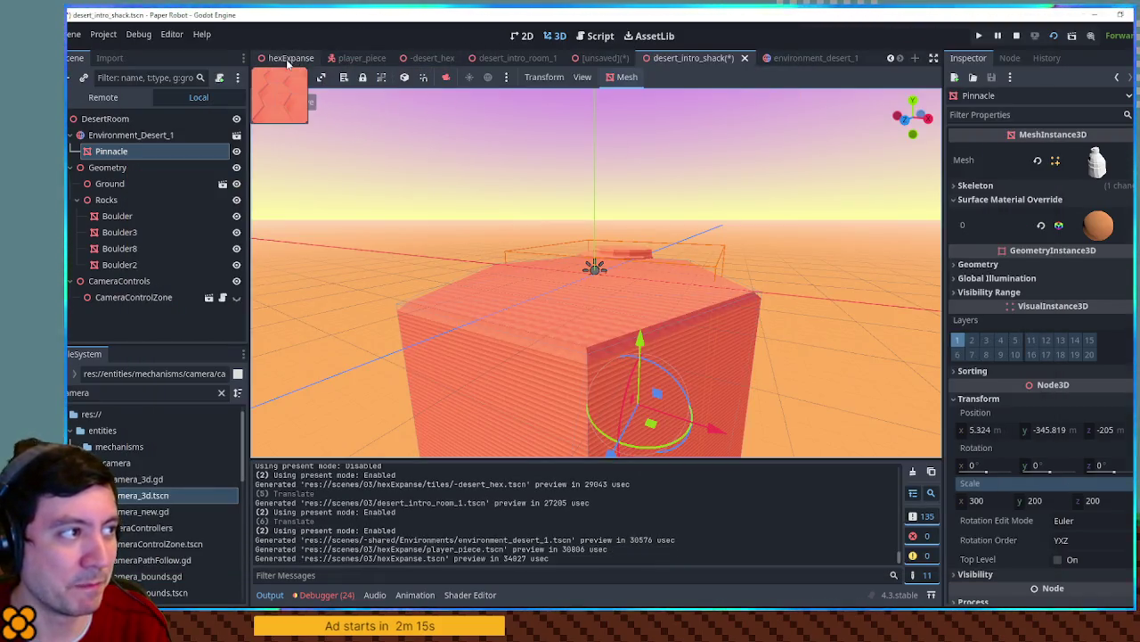
Switch to the hexExpanse scene, zoom the viewport, and run the project with F5
left_click(291, 58)
scroll(579, 267, "up", 6)
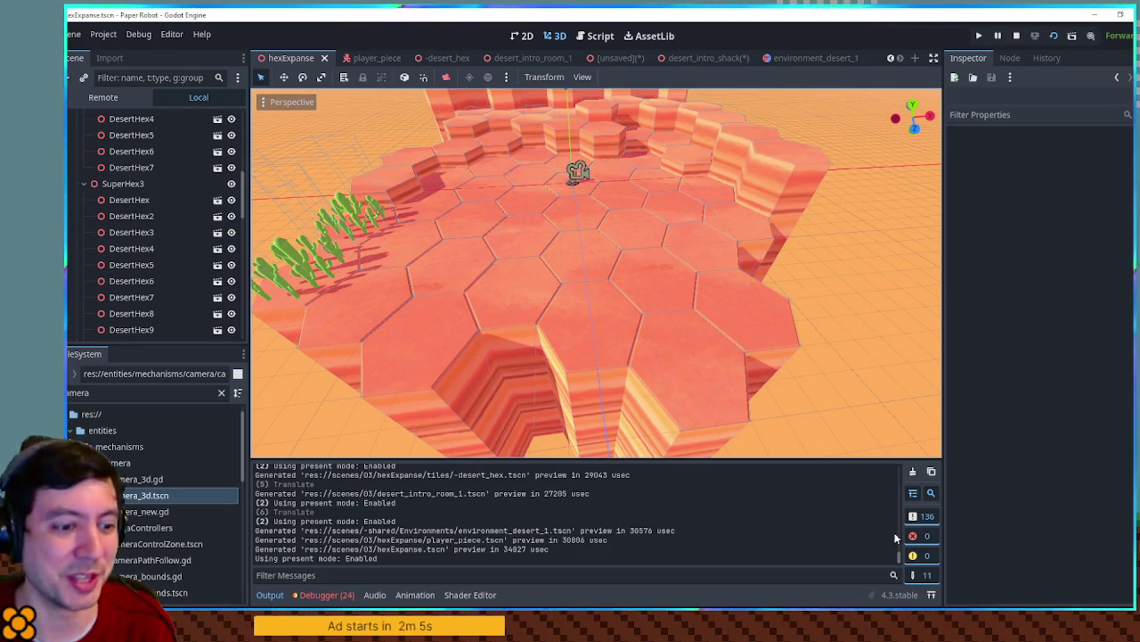
key("F5")
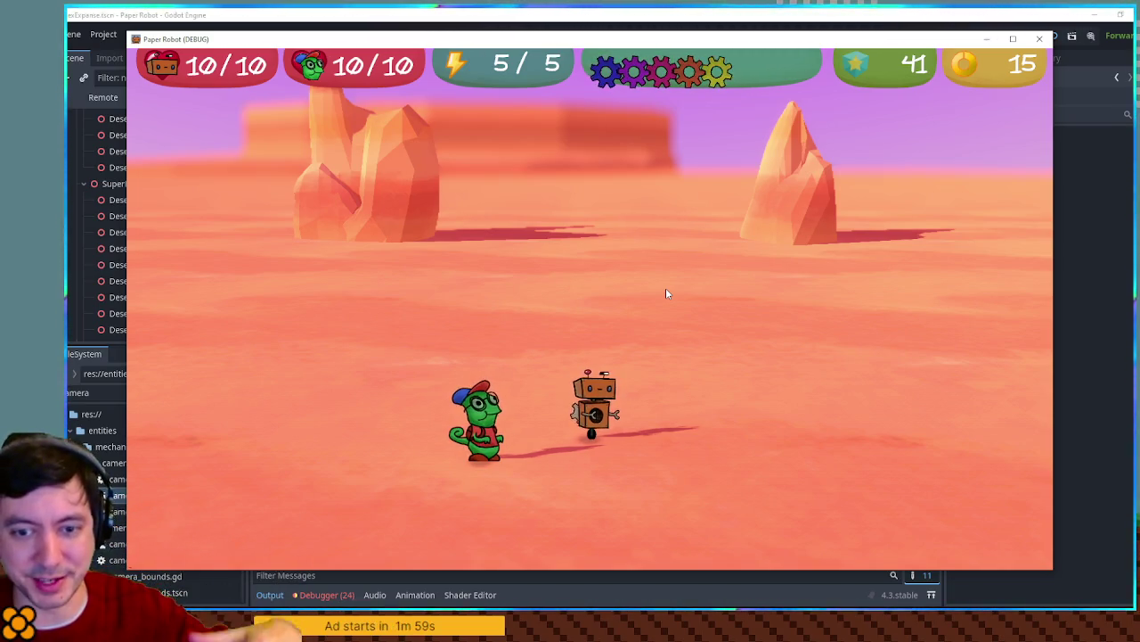
Walk the robot left, then right, then forward toward the desert rocks
key("a")
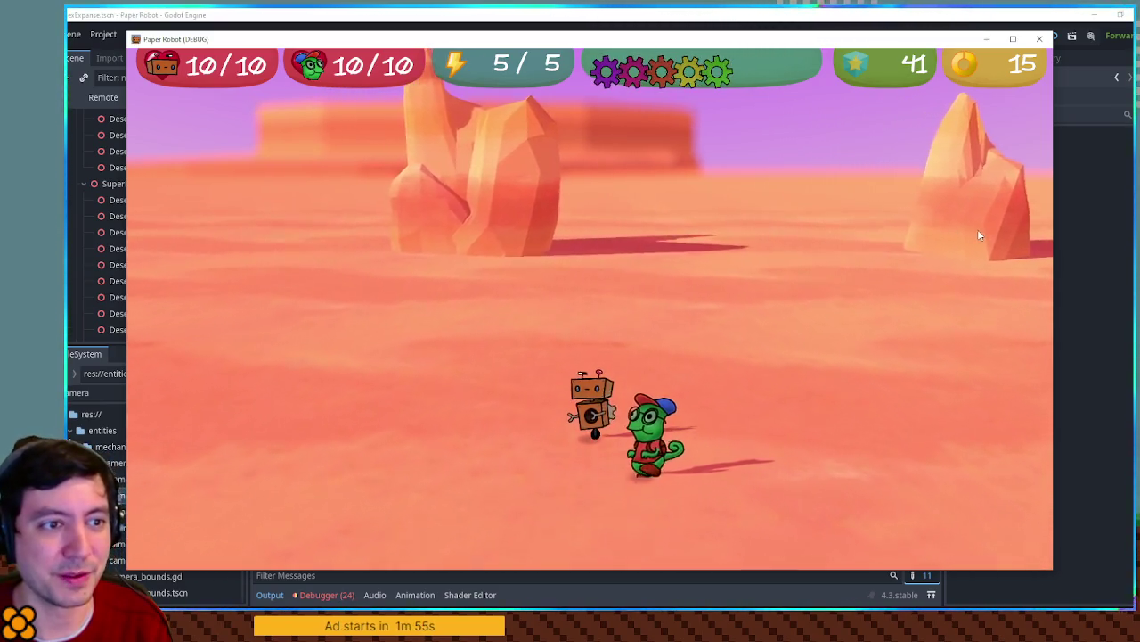
key("a")
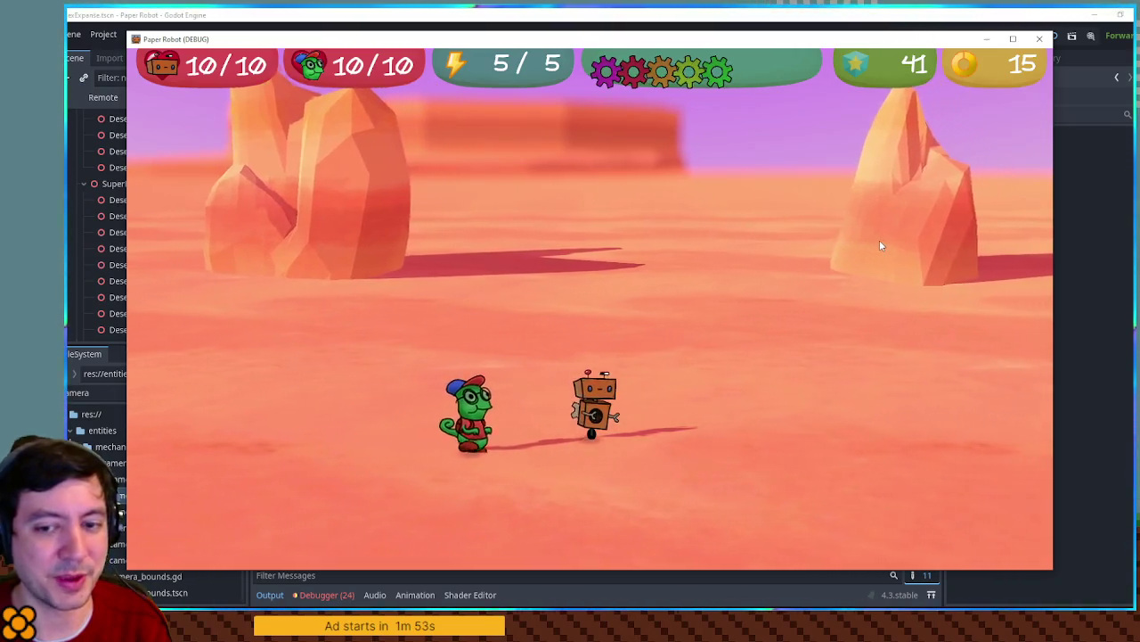
key("d")
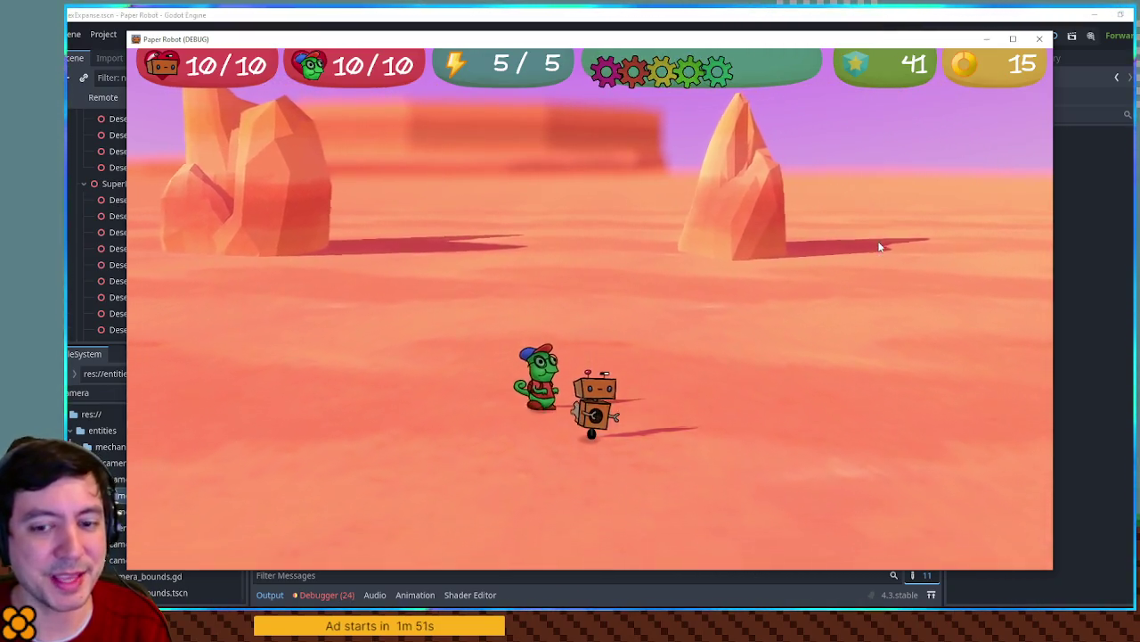
key("w")
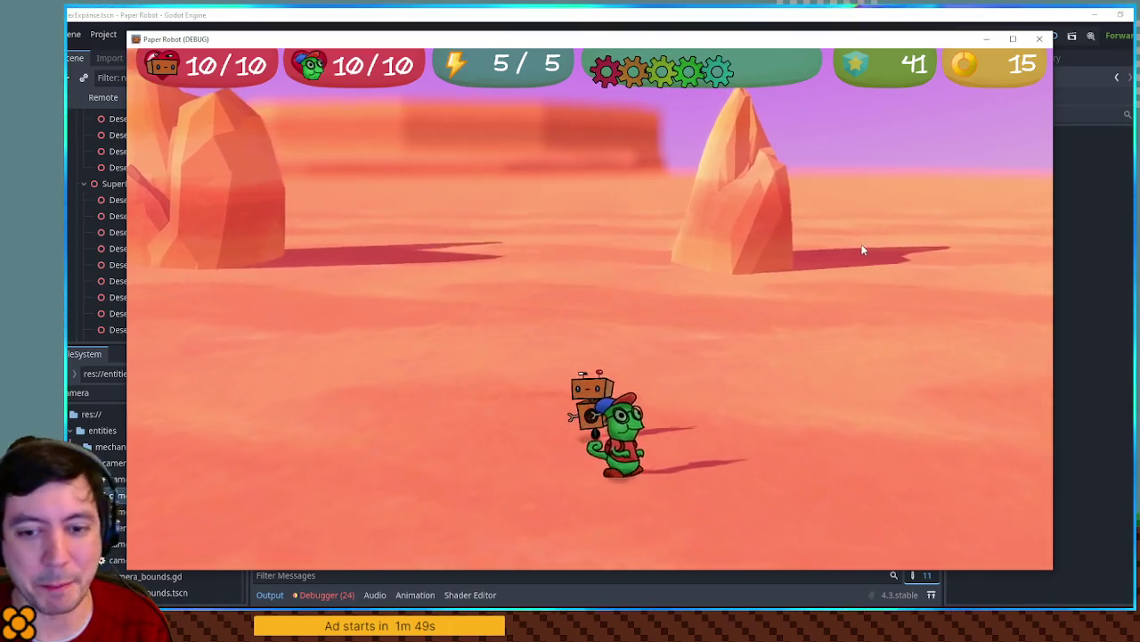
key("w")
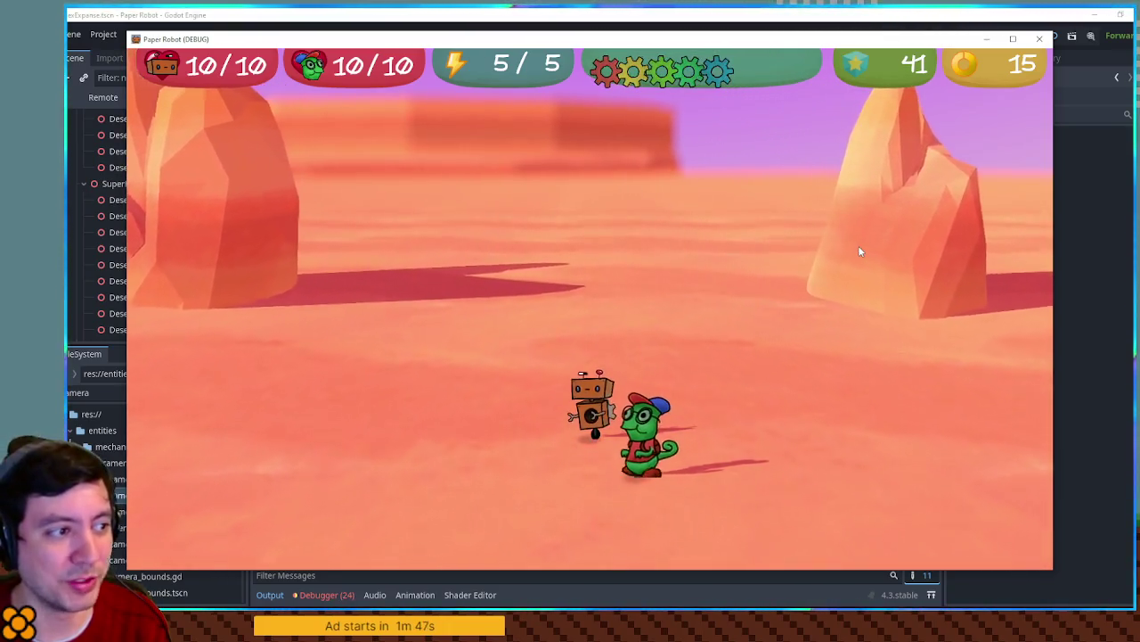
Walk the robot on past the rocks, then quit the game back to the hexExpanse terrain view
key("w")
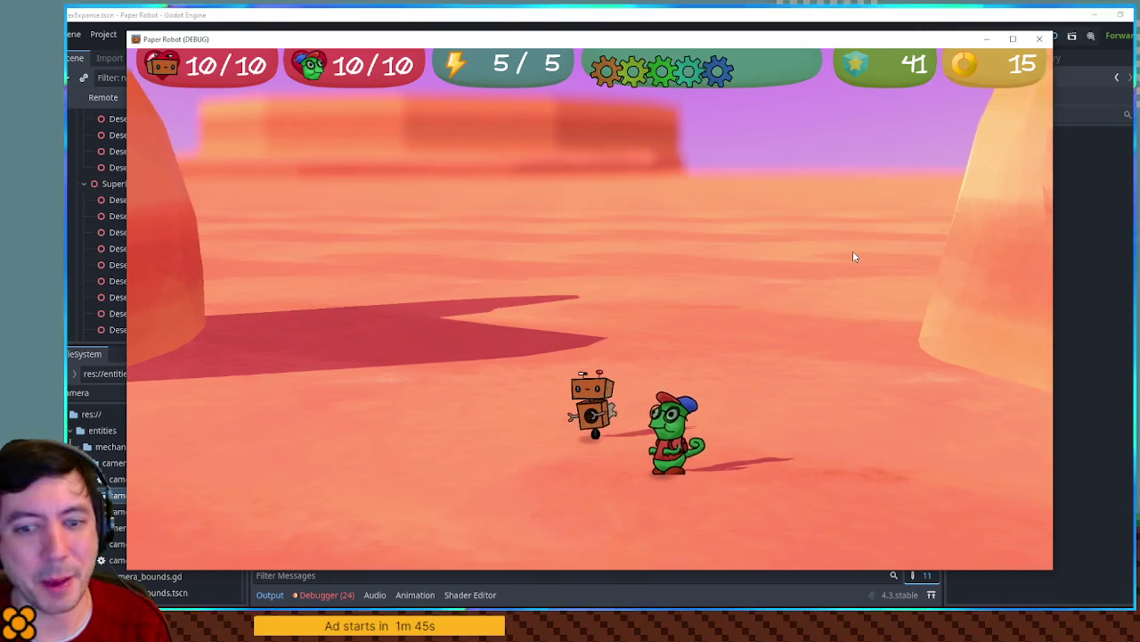
key("w")
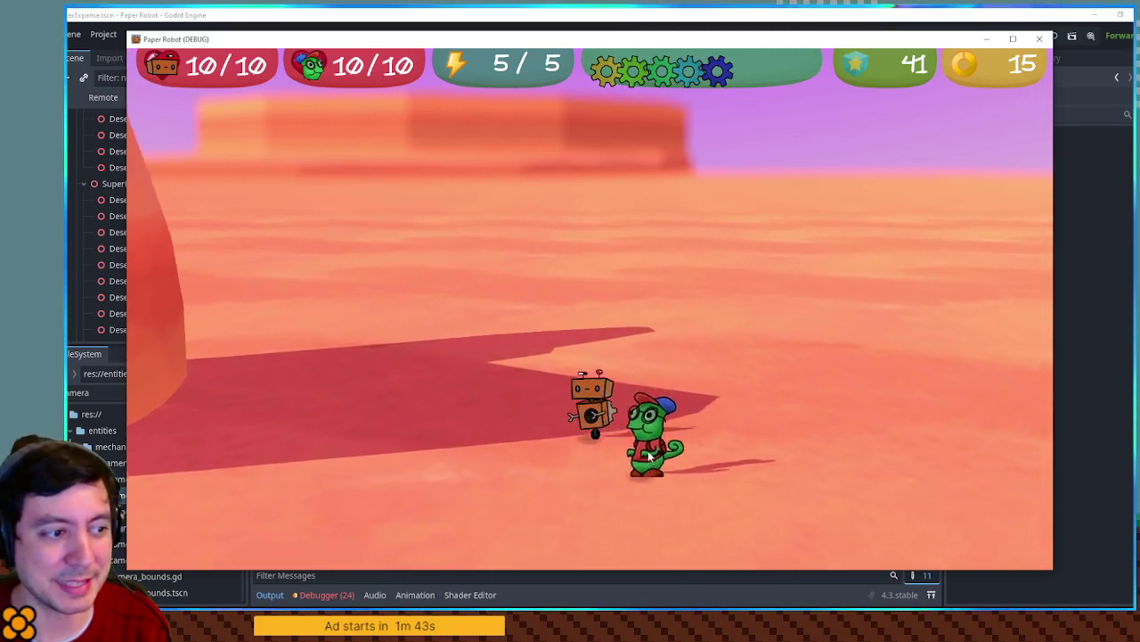
key("d")
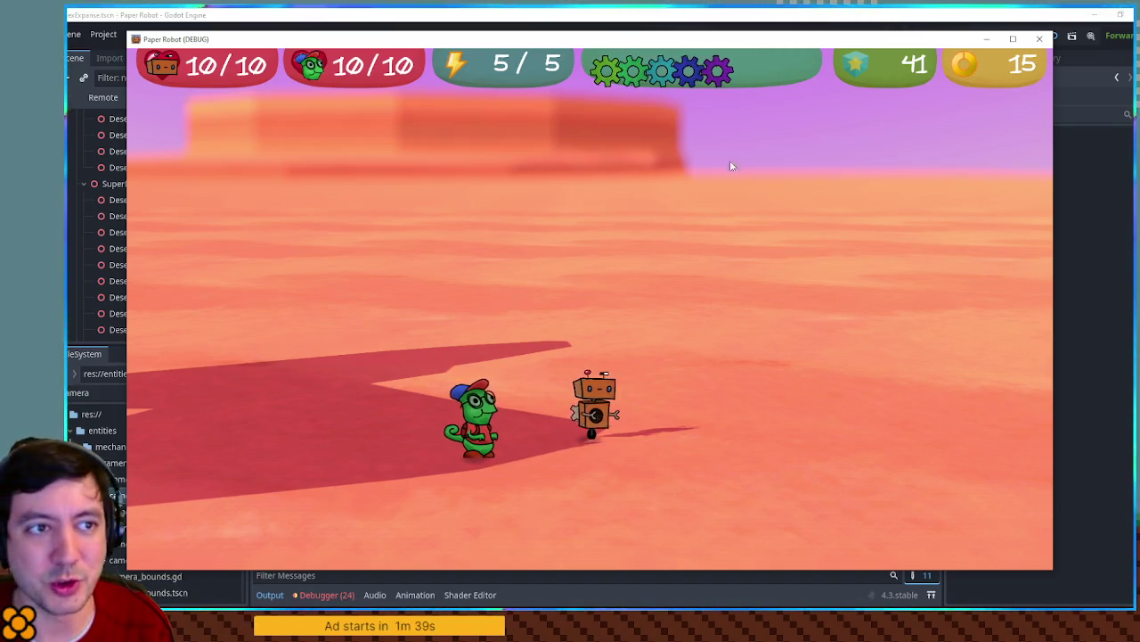
left_click(1039, 39)
mouse_move(601, 301)
left_mouse_down()
mouse_move(641, 273)
mouse_move(605, 295)
left_mouse_up()
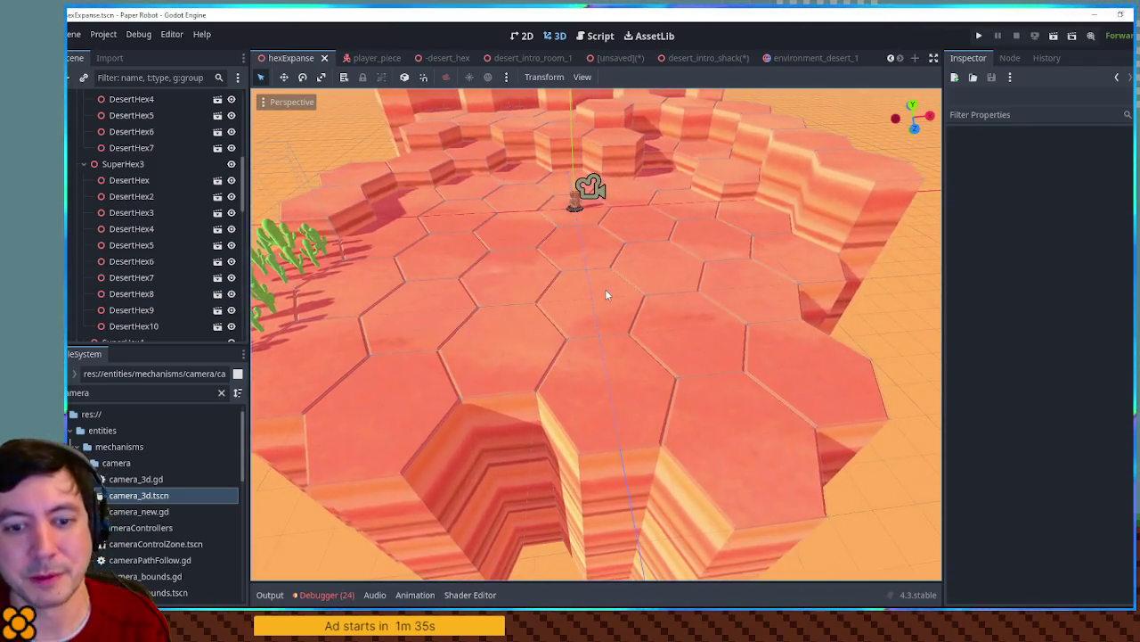
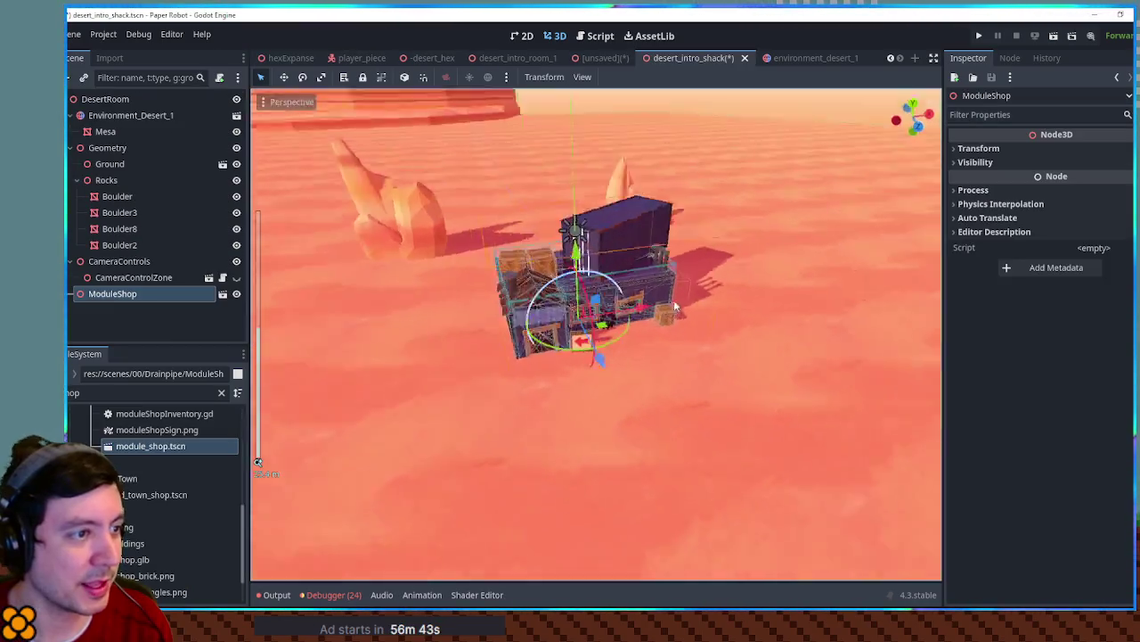
Orbit and zoom in on the ModuleShop building standing near the boulders in desert_intro_shack
mouse_move(674, 306)
left_mouse_down()
mouse_move(792, 308)
mouse_move(498, 253)
mouse_move(624, 294)
mouse_move(751, 267)
mouse_move(613, 283)
mouse_move(686, 309)
mouse_move(636, 324)
left_mouse_up()
scroll(635, 325, "up", 4)
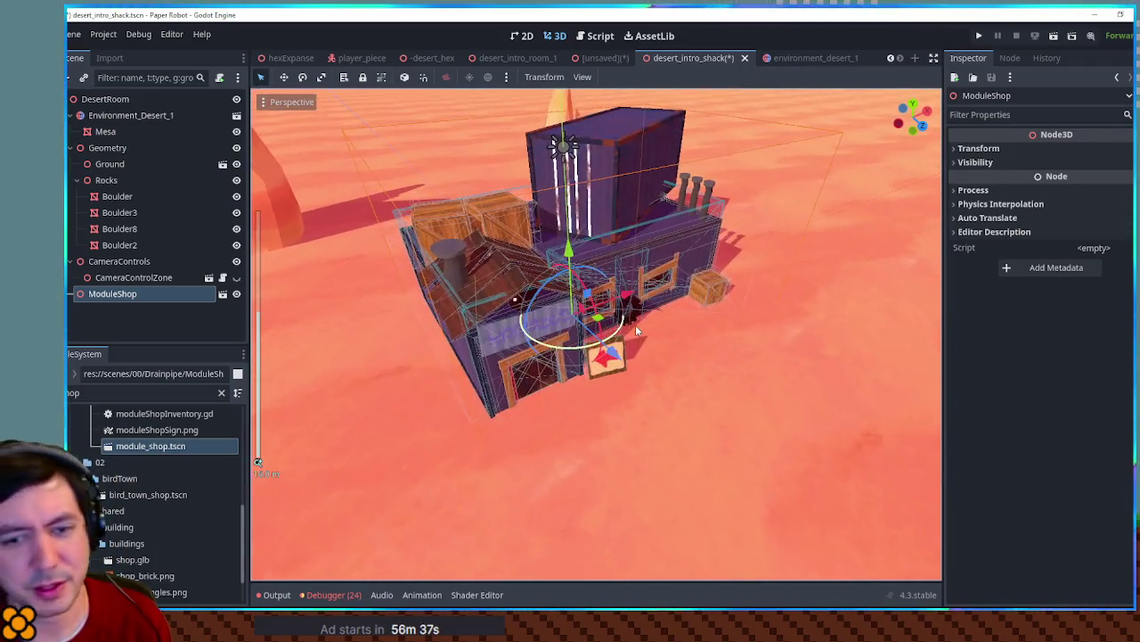